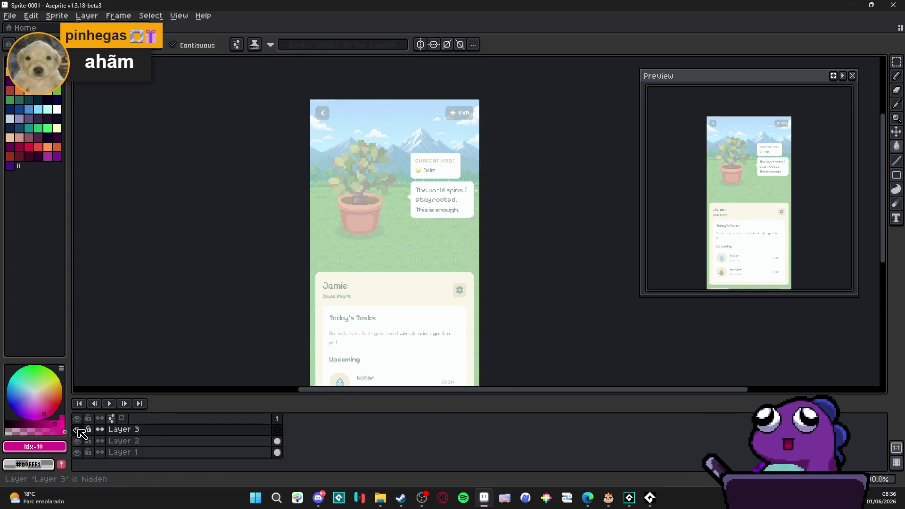
- Zoom into the mockup sprite and pick the Rectangle tool from the shape flyout
scroll(343, 154, "up", 3)
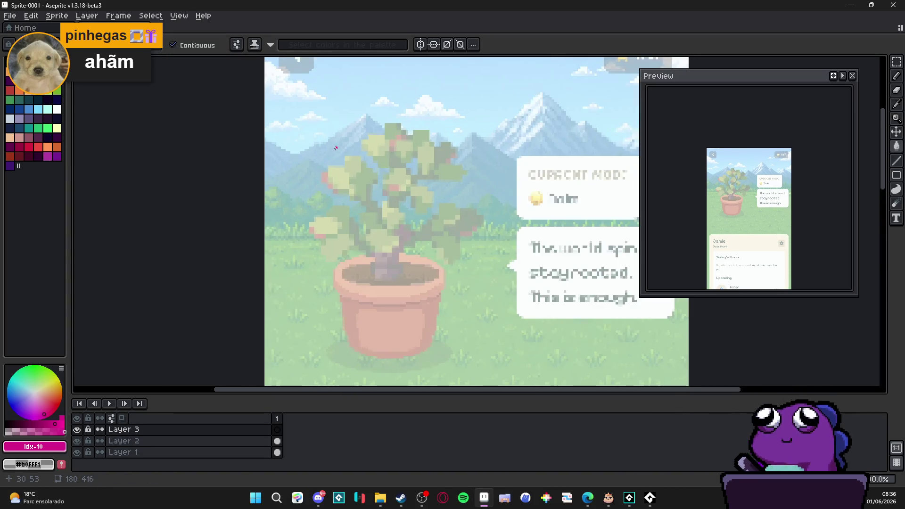
scroll(337, 174, "down", 3)
scroll(337, 174, "up", 6)
scroll(330, 151, "down", 5)
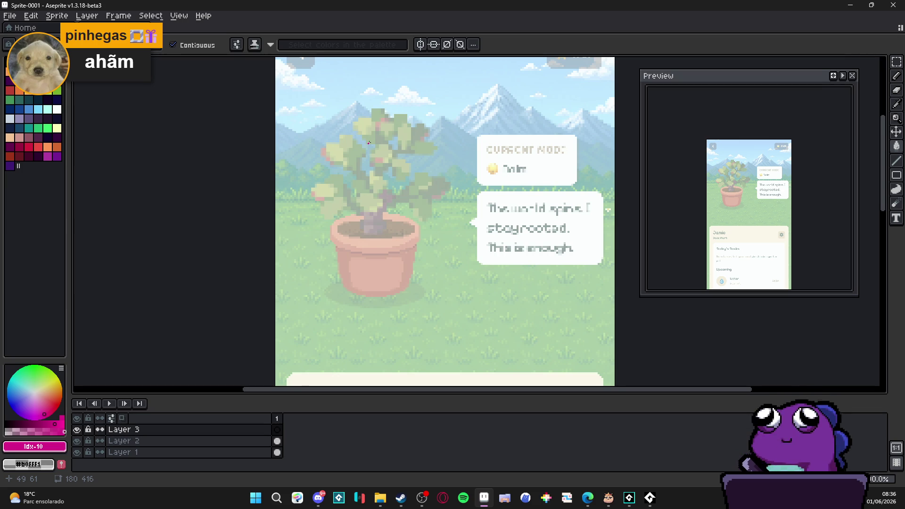
scroll(356, 204, "down", 1)
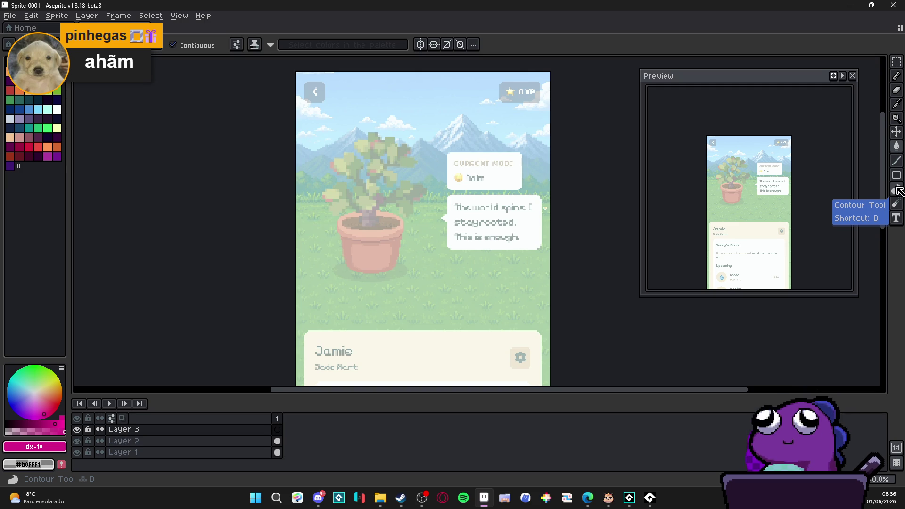
left_click(896, 175)
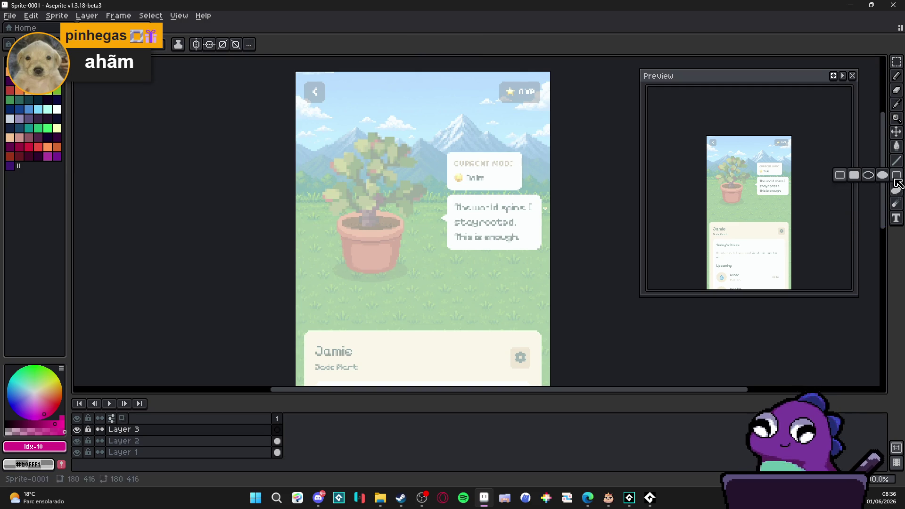
left_click(866, 182)
scroll(296, 72, "up", 1)
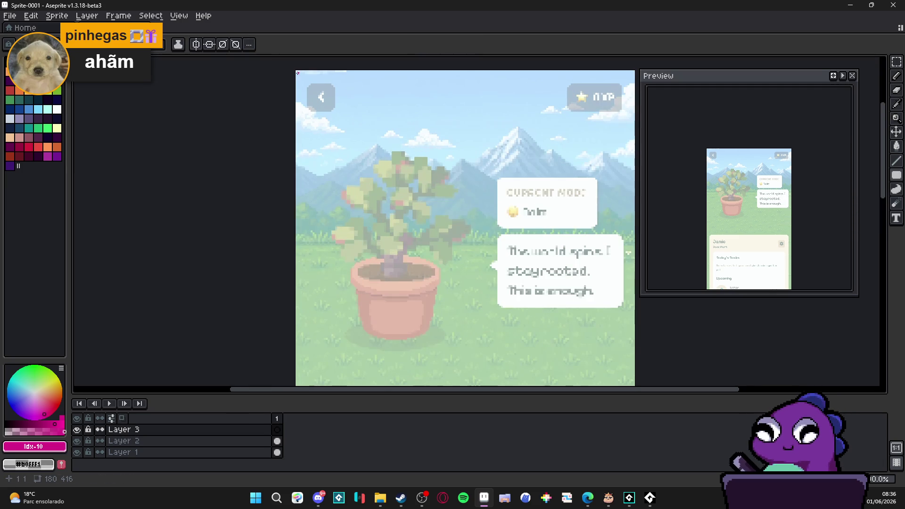
- Draw a solid magenta 180×102 rectangle across the sprite's top and Magic Wand-select it
mouse_move(296, 71)
left_mouse_down()
mouse_move(572, 323)
mouse_move(612, 198)
mouse_move(633, 187)
left_mouse_up()
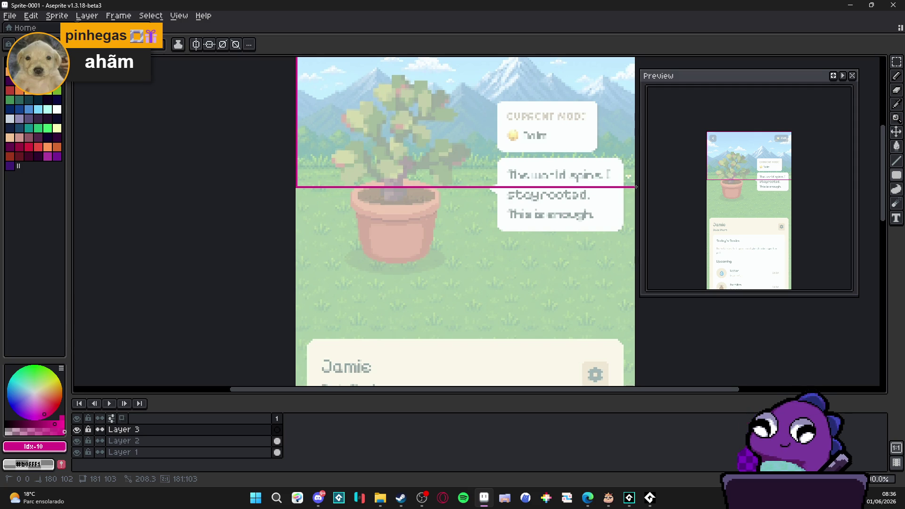
key("f")
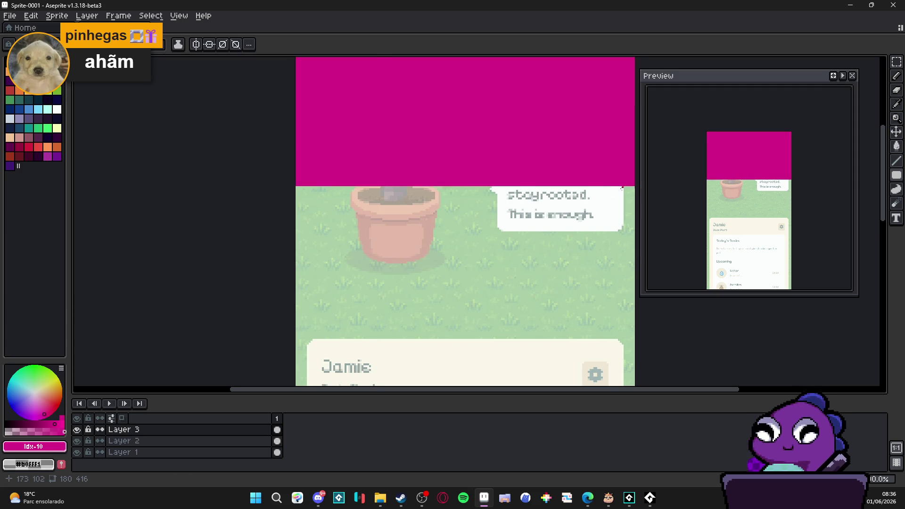
scroll(494, 285, "down", 1)
left_click_drag(494, 285, 463, 323)
scroll(463, 216, "down", 1)
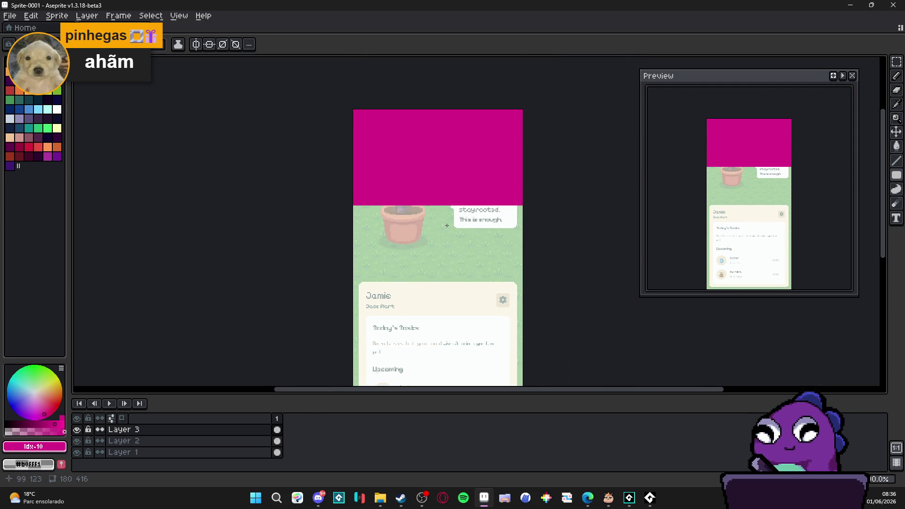
left_click_drag(444, 147, 453, 165)
key("w")
left_click(448, 178)
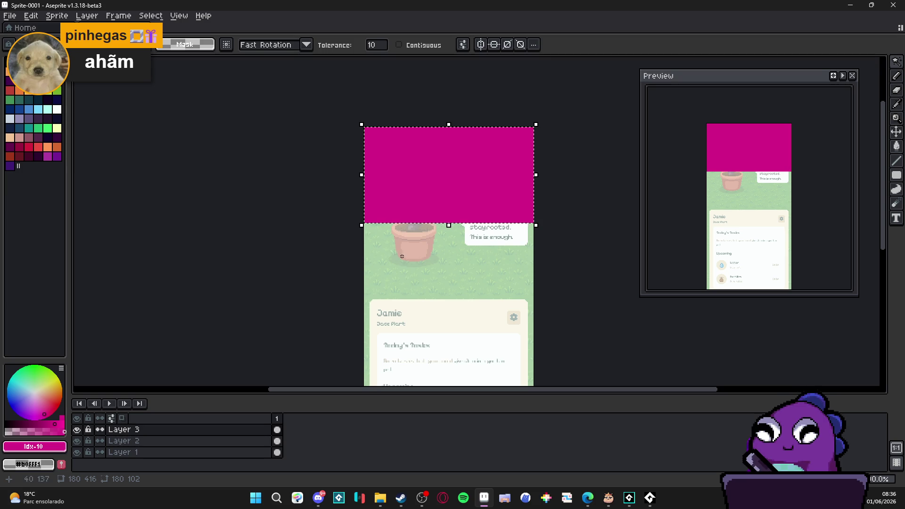
- Pull the magenta block's bottom edge up to 180×100 and commit the resize
scroll(447, 226, "up", 2)
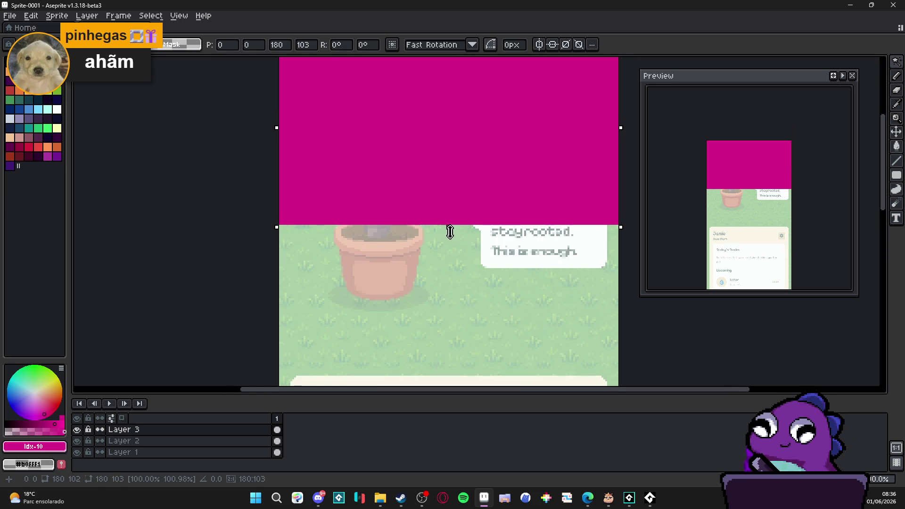
scroll(449, 221, "down", 2)
key("ctrl+d")
scroll(389, 153, "up", 2)
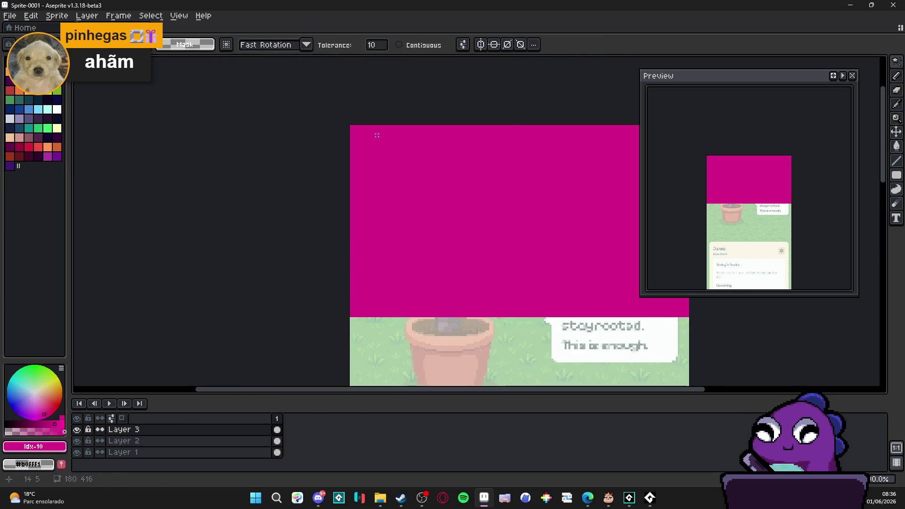
key("ctrl+z")
mouse_move(479, 216)
left_mouse_down()
mouse_move(309, 208)
mouse_move(344, 212)
left_mouse_up()
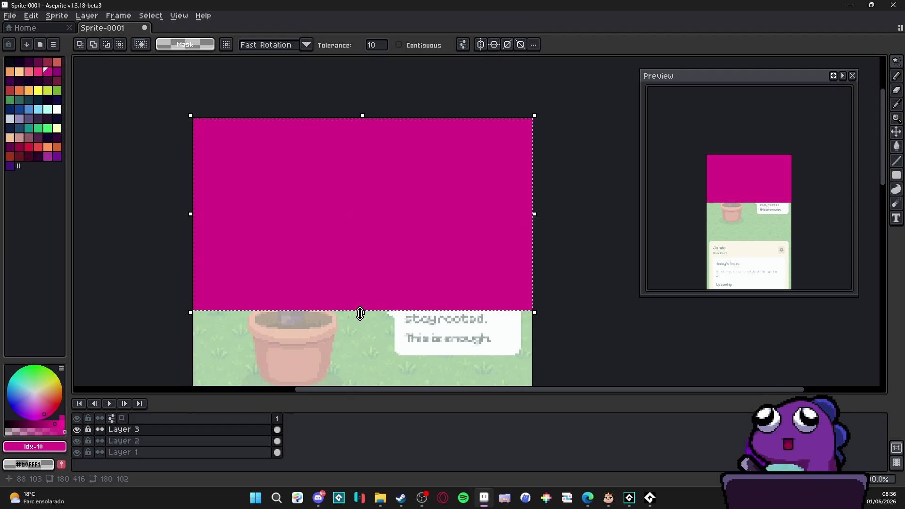
left_click_drag(360, 313, 370, 309)
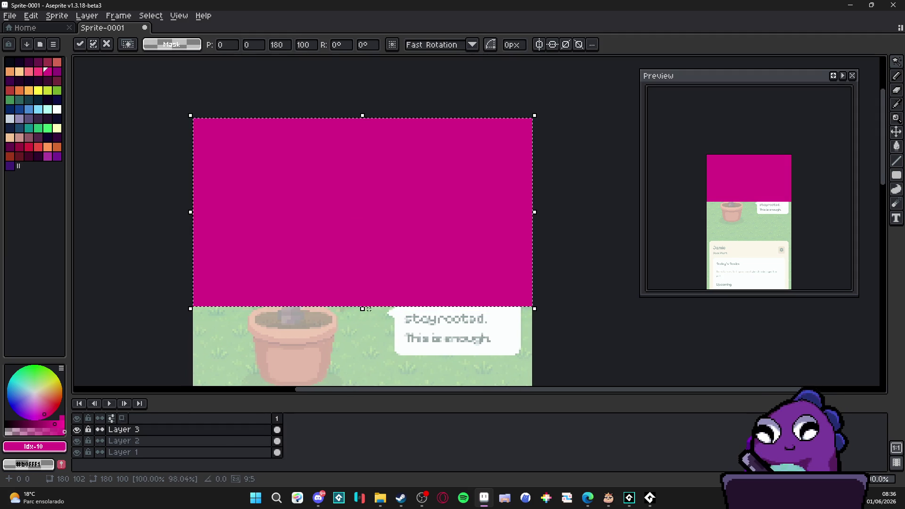
key("w")
- Reselect the resized magenta block and pan around the sprite to check it
scroll(372, 307, "down", 1)
left_click(348, 259)
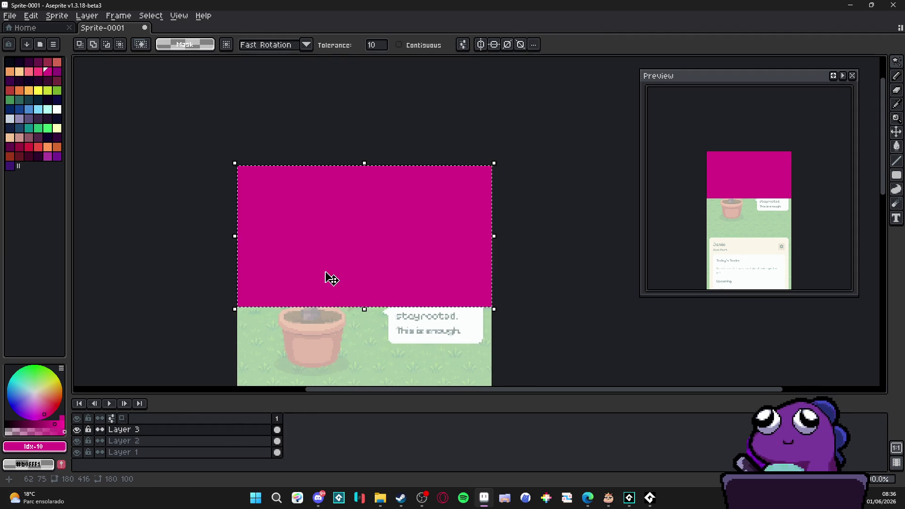
left_click_drag(329, 279, 347, 182)
scroll(348, 182, "down", 1)
scroll(324, 229, "up", 2)
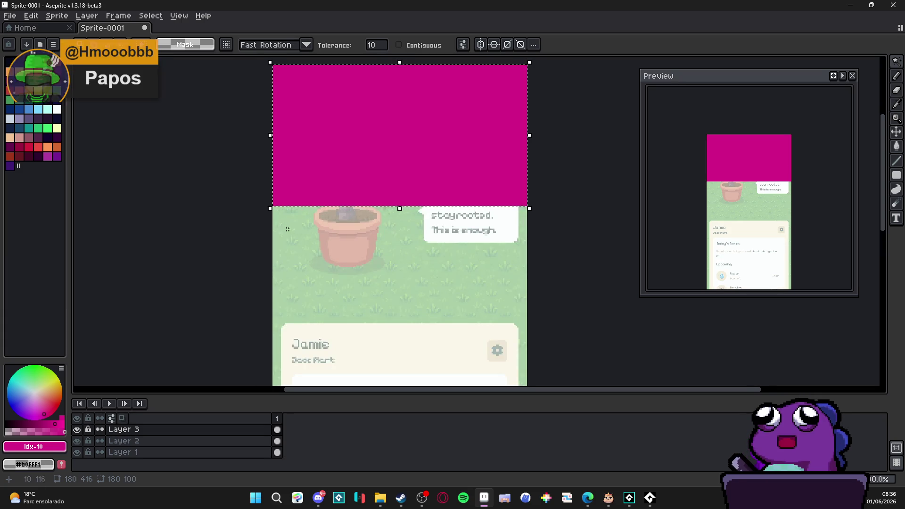
scroll(327, 222, "down", 2)
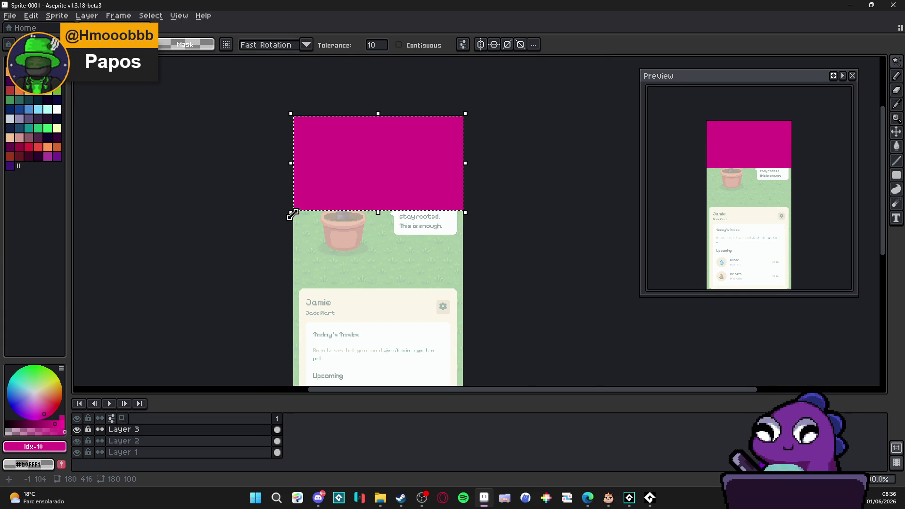
scroll(343, 234, "down", 1)
scroll(349, 263, "up", 3)
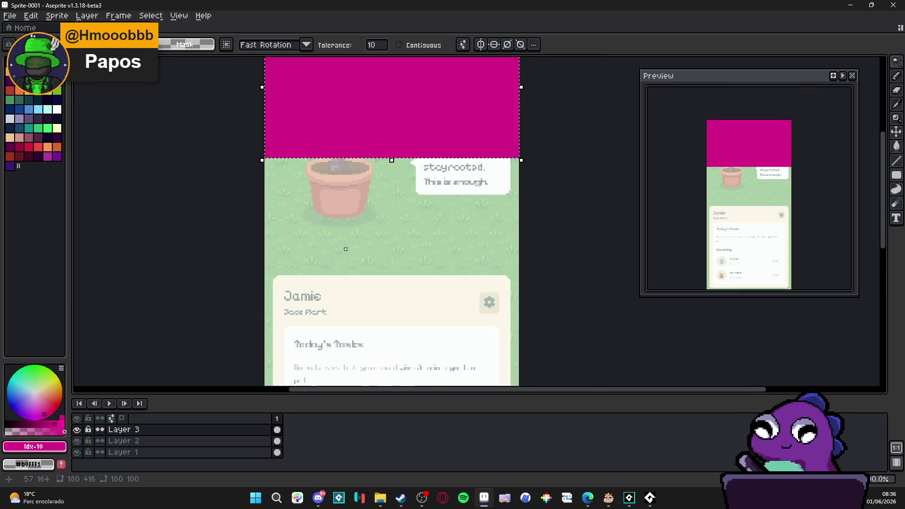
scroll(355, 240, "down", 1)
left_click_drag(342, 222, 350, 232)
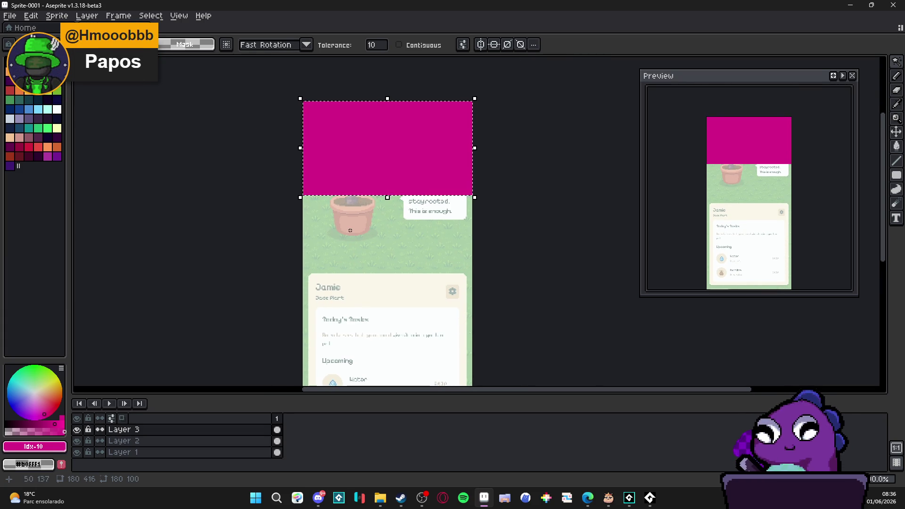
left_click_drag(392, 157, 422, 146)
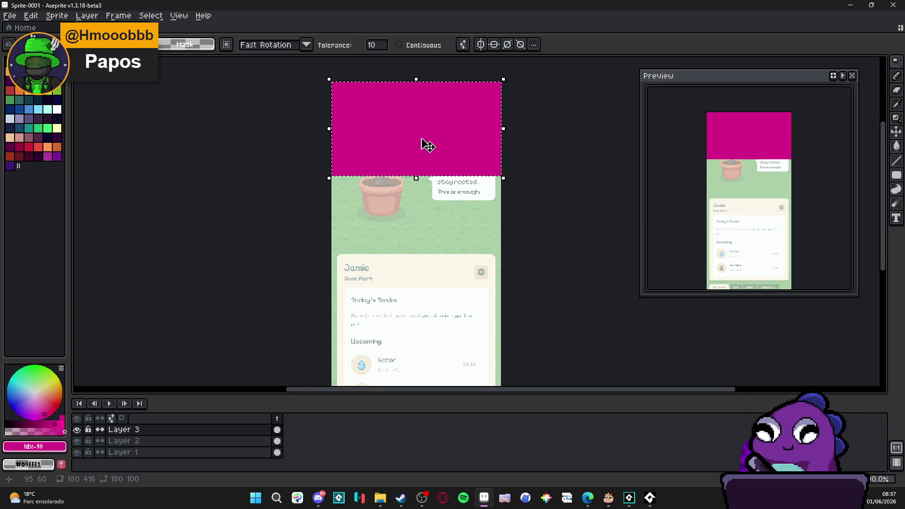
- Sketch several teal Pencil lines across the magenta block
left_click(19, 99)
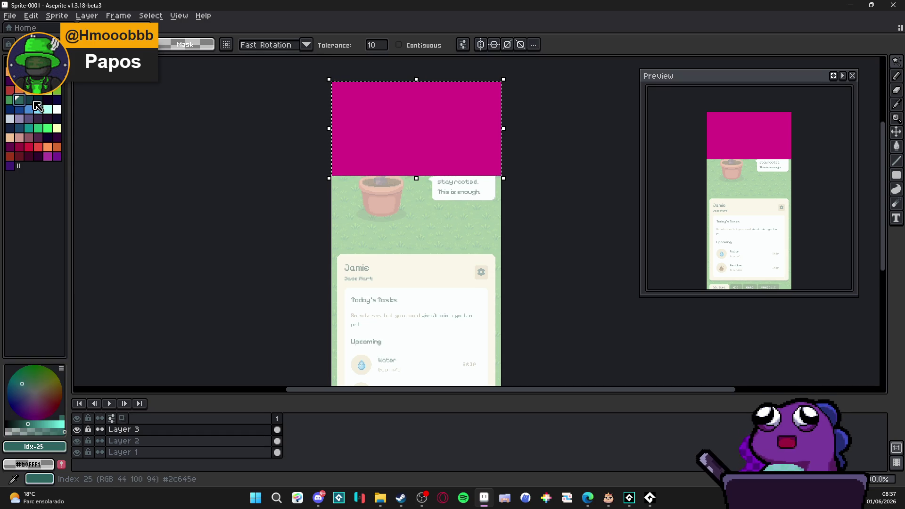
key("b")
scroll(369, 105, "up", 1)
scroll(323, 168, "up", 1)
left_click_drag(322, 167, 406, 83)
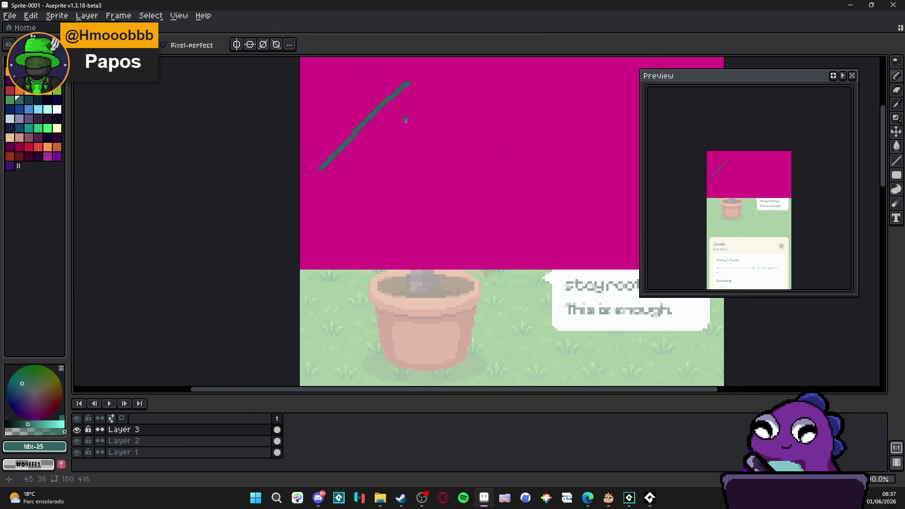
scroll(373, 178, "down", 1)
mouse_move(383, 125)
left_mouse_down()
mouse_move(488, 143)
mouse_move(523, 160)
left_mouse_up()
left_click_drag(531, 163, 574, 187)
left_click_drag(600, 128, 600, 188)
left_click_drag(594, 120, 541, 108)
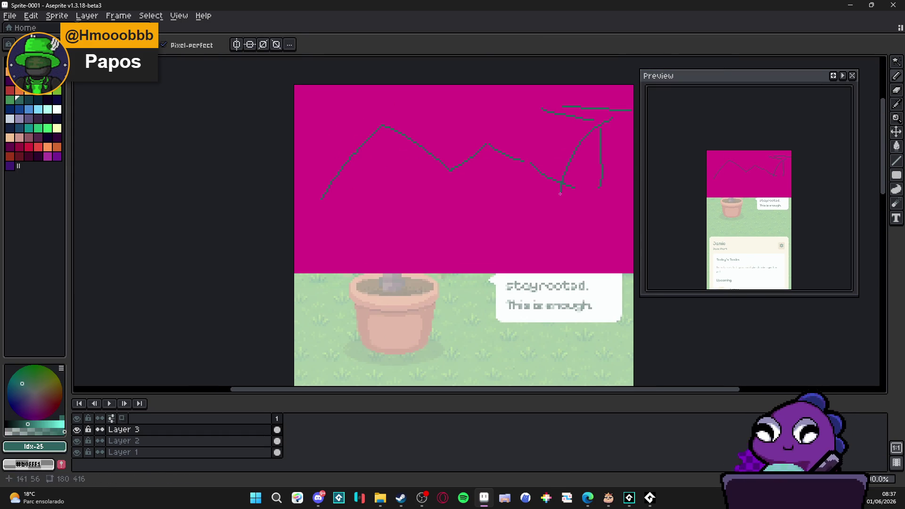
left_click_drag(535, 160, 474, 218)
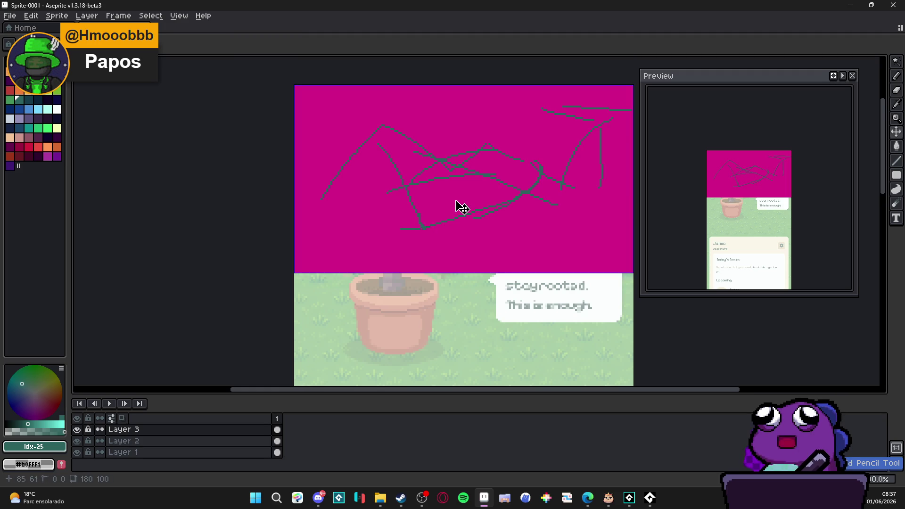
- Undo the teal strokes, the selection and the magenta fill back to the original mockup
key("ctrl+z")
key("ctrl+z")
key("ctrl+z")
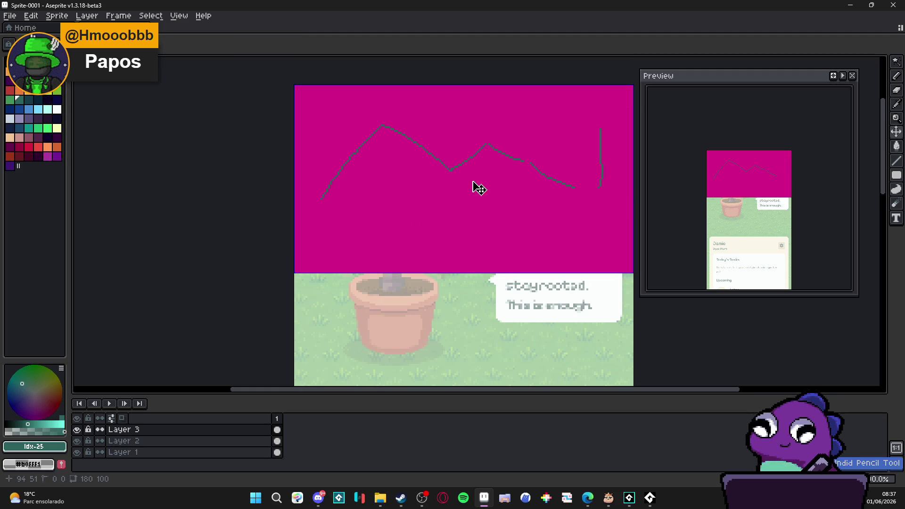
key("ctrl+z")
key("ctrl+z")
key("ctrl+z")
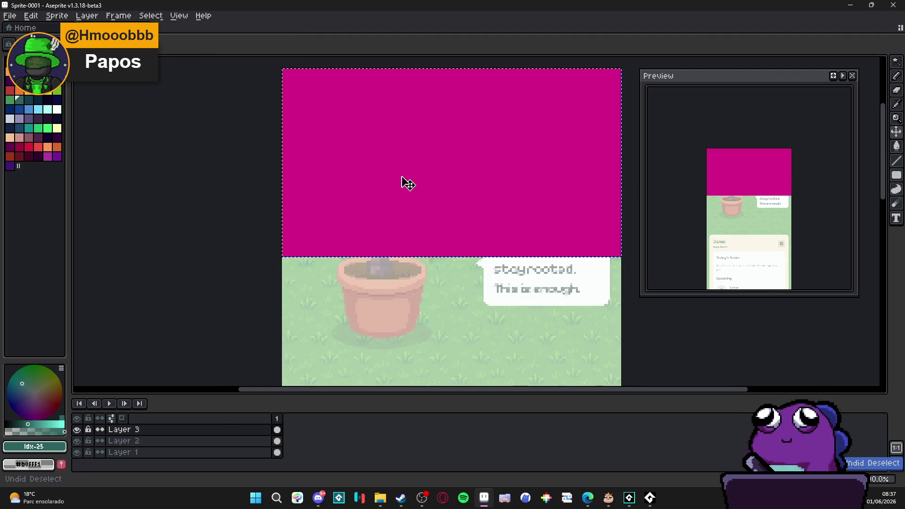
key("ctrl+z")
key("ctrl+z")
key("ctrl+z")
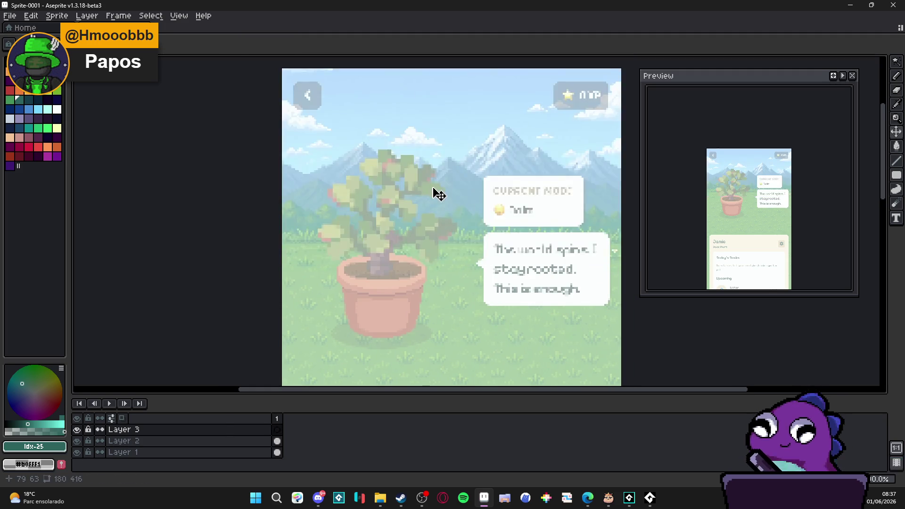
key("ctrl+z")
scroll(432, 189, "down", 2)
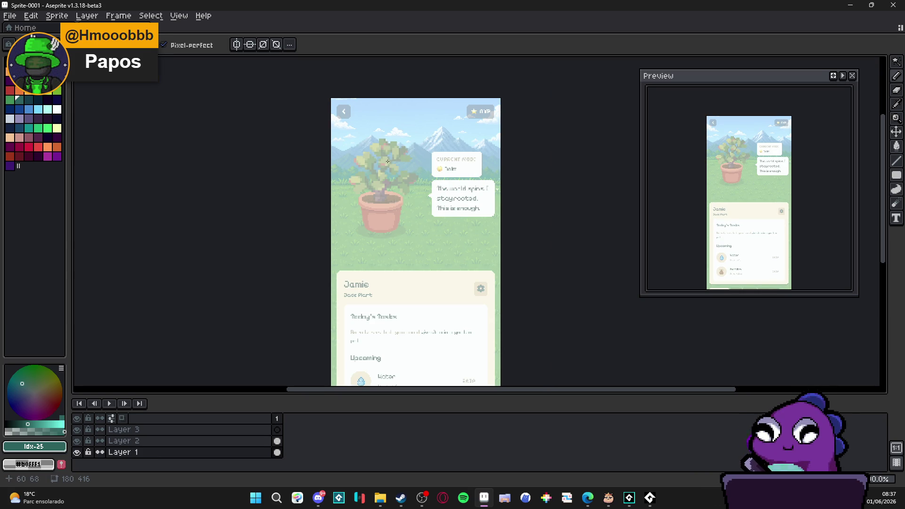
- Restore the magenta block over the sprite's top and pick white as the colour
scroll(376, 182, "left", 1)
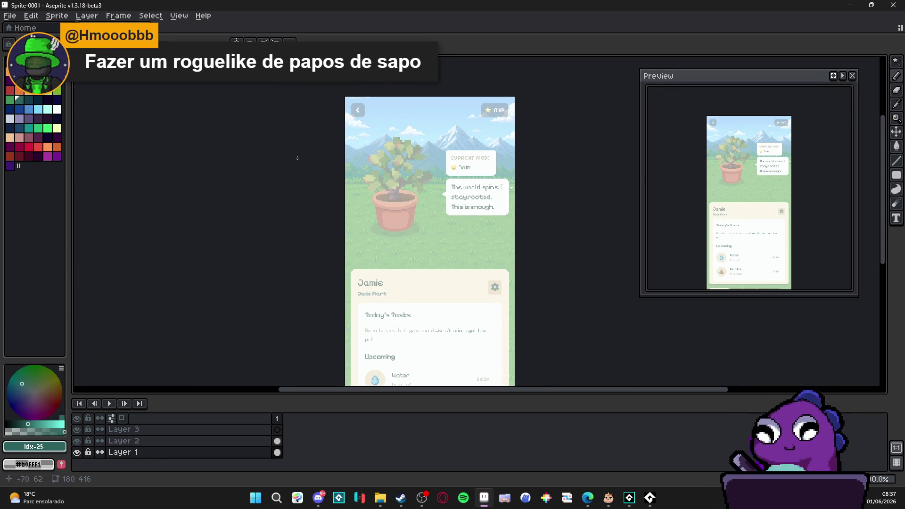
key("ctrl+z")
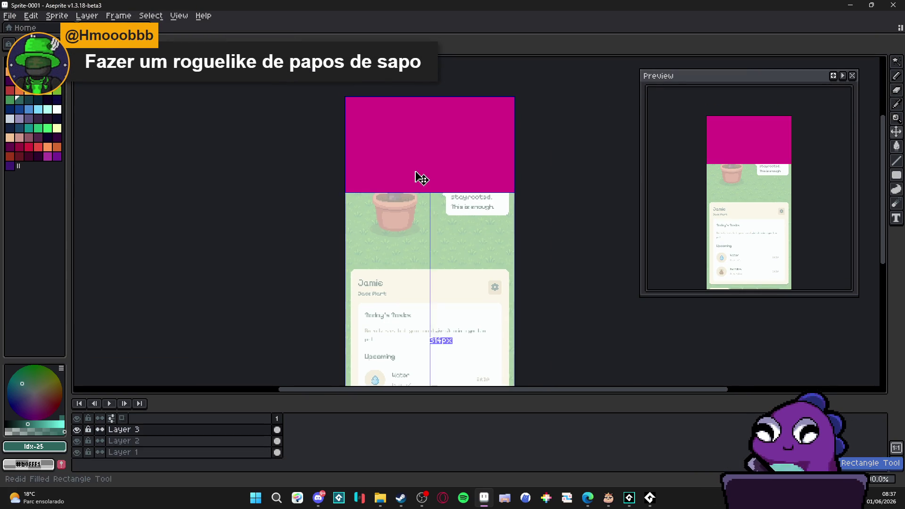
scroll(413, 176, "up", 2)
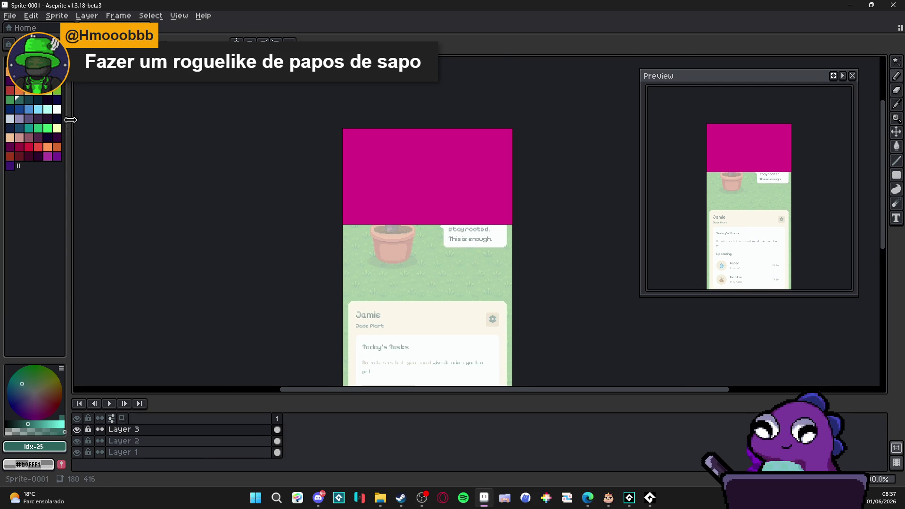
left_click(57, 109)
scroll(384, 227, "up", 2)
scroll(257, 216, "up", 2)
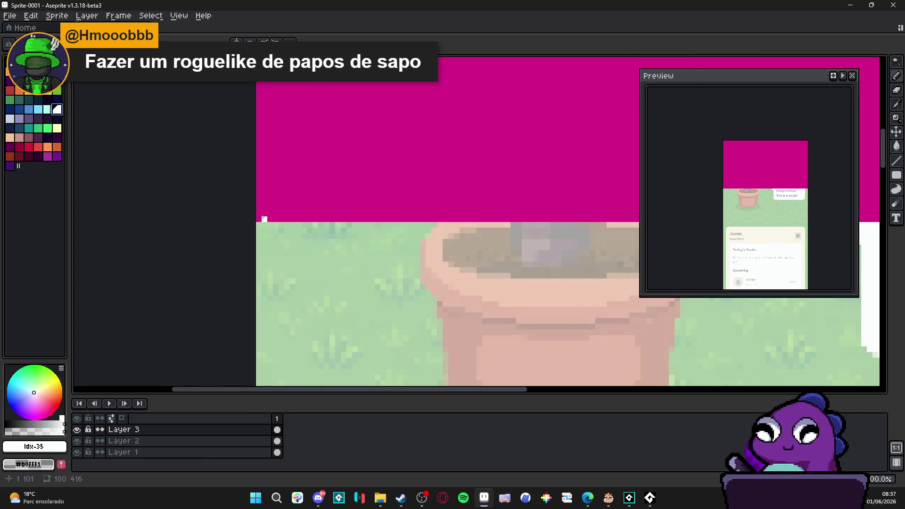
- Add Layer 4 and paint a few white pixels along the canvas's left edge
key("shift+n")
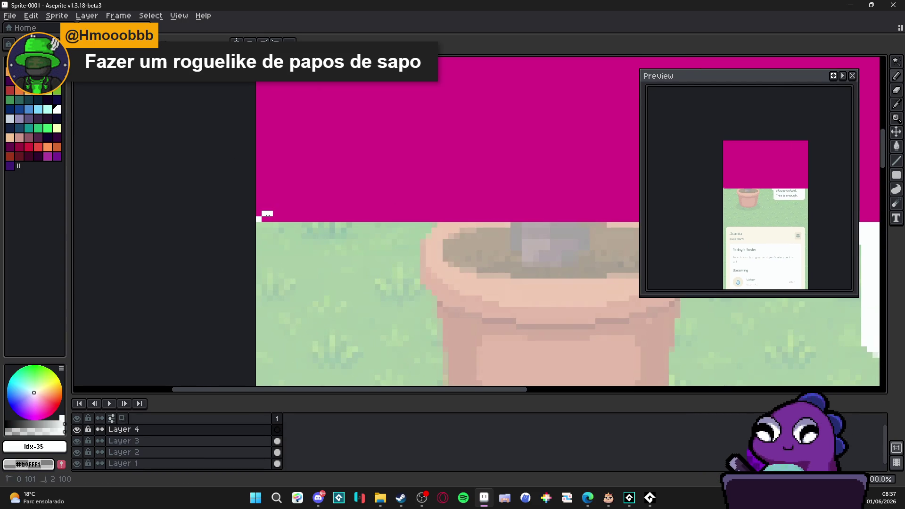
left_click(264, 216)
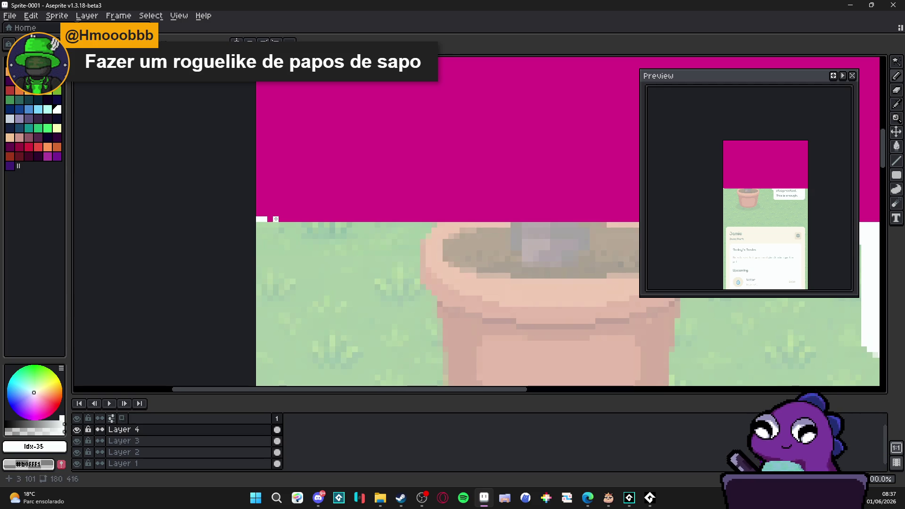
left_click(282, 219)
left_click_drag(292, 218, 293, 219)
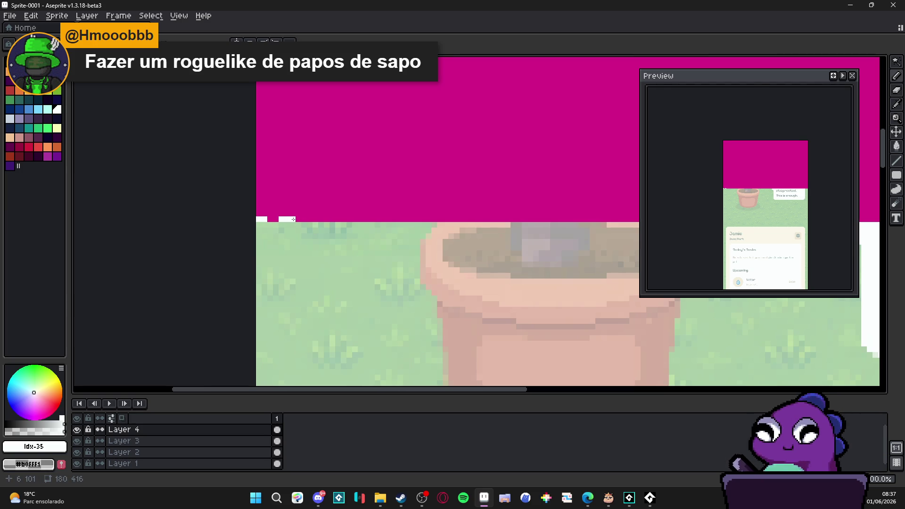
scroll(293, 219, "down", 2)
- Launch Figma through the Windows Start search
key("alt+Tab")
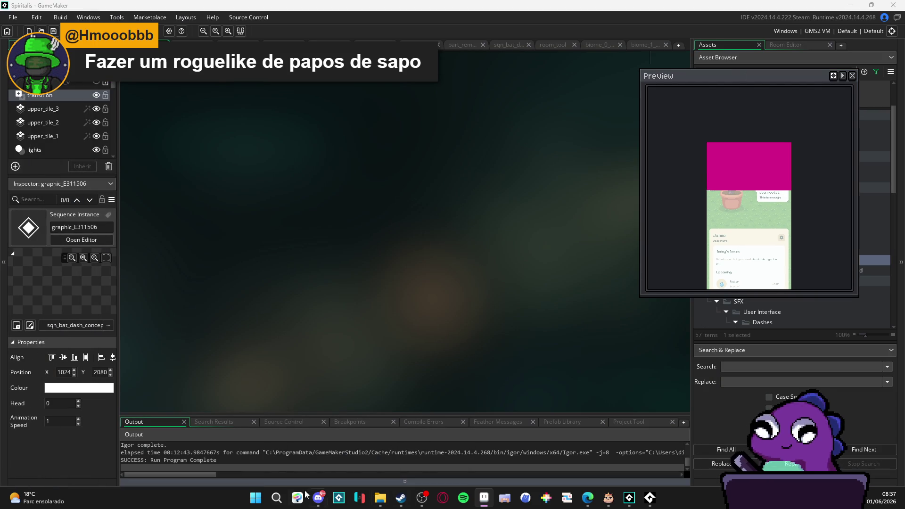
left_click(252, 503)
type("lig")
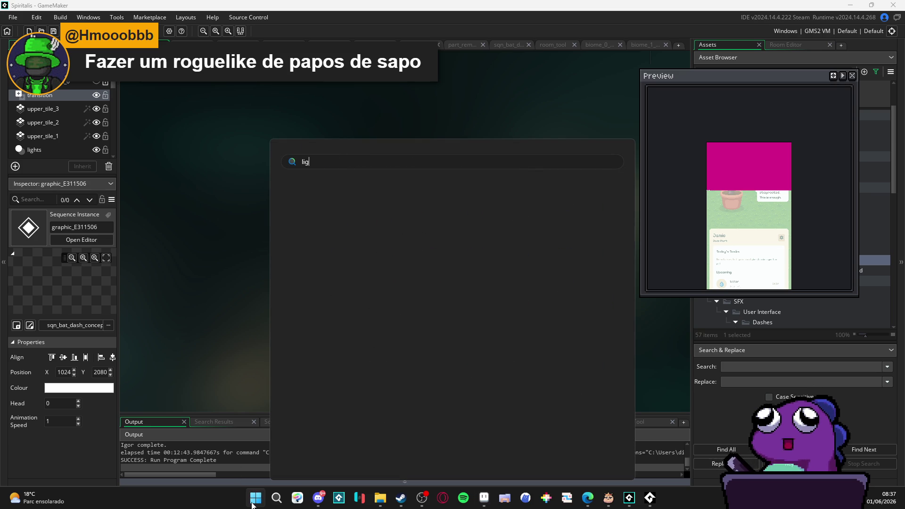
key("BackSpace")
key("BackSpace")
key("BackSpace")
type("figma")
key("Return")
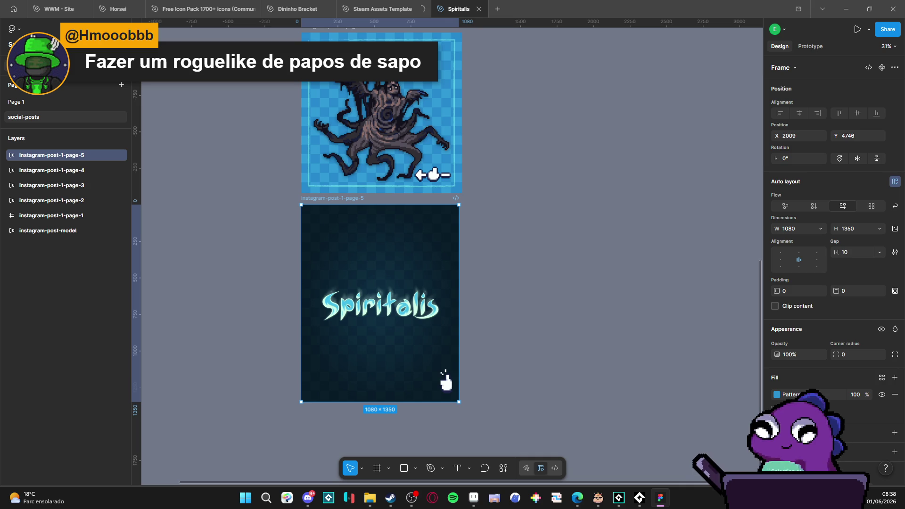
- Deselect the page-5 frame and add a new page below social-posts
key("Escape")
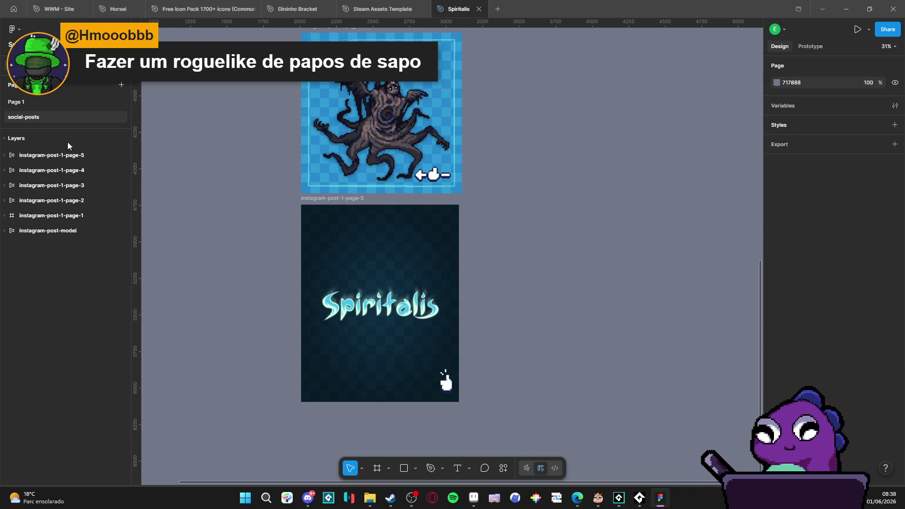
left_click(121, 85)
- Name the new page 'clientes' and glance at the Aseprite sprite preview
type("c")
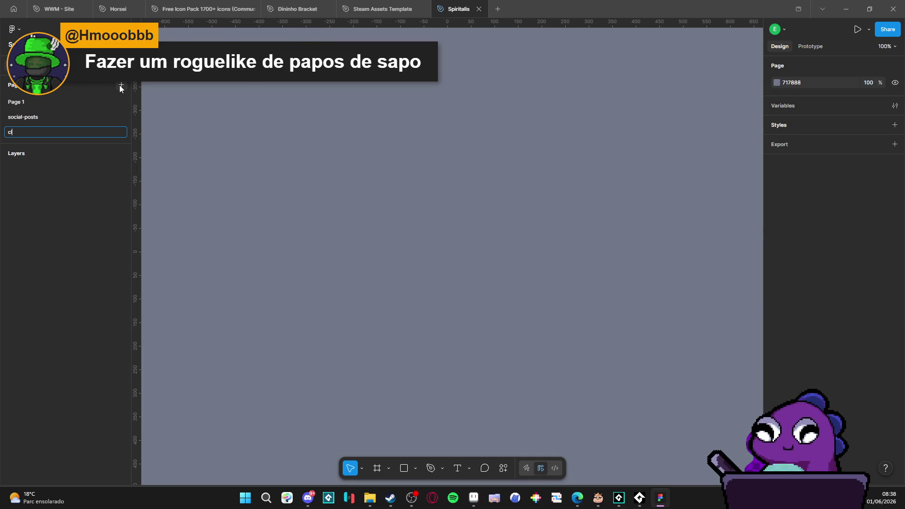
type("lientes")
key("Return")
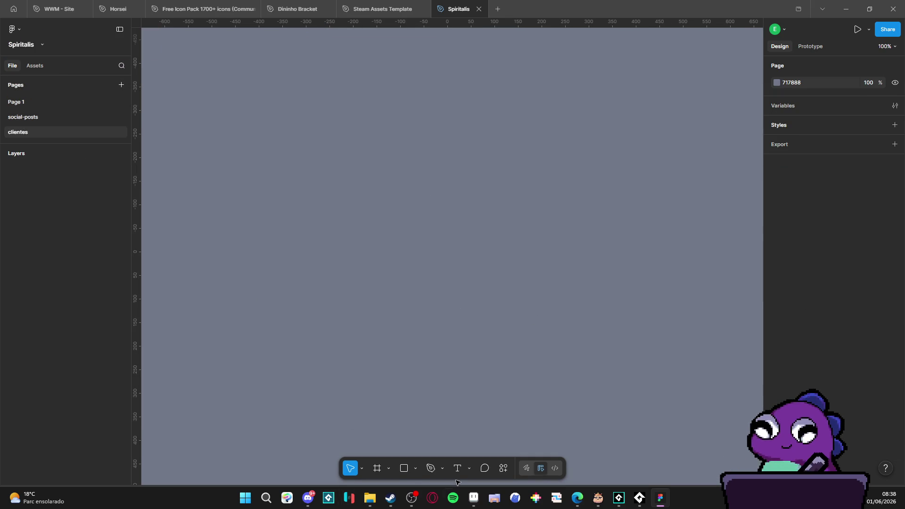
left_click(473, 498)
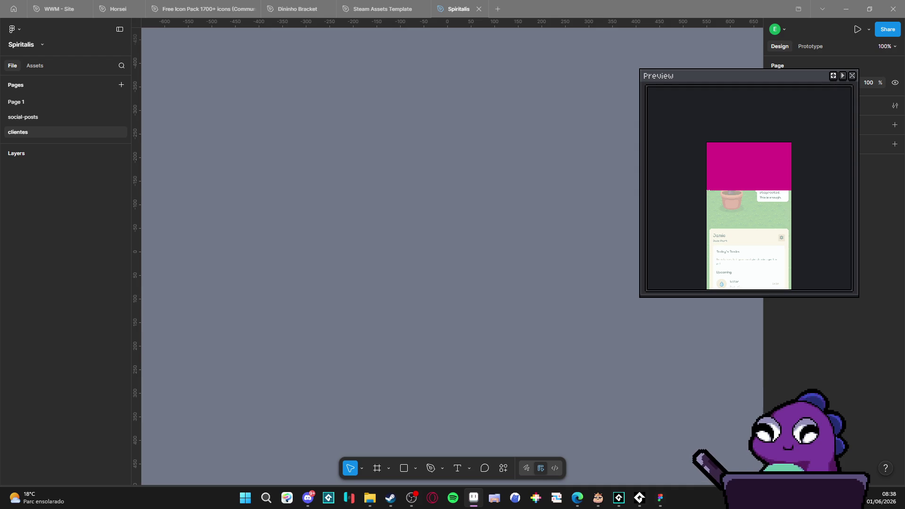
scroll(542, 247, "down", 1)
scroll(363, 248, "down", 1)
left_click(377, 246)
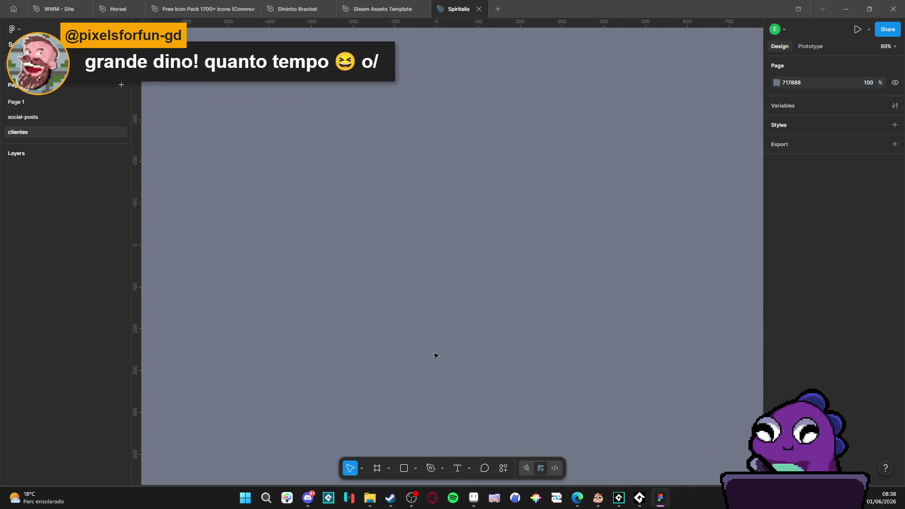
- Create a 180×416 Frame 1 and paste the phone mockup image into it
left_click(404, 468)
left_click_drag(439, 158, 545, 317)
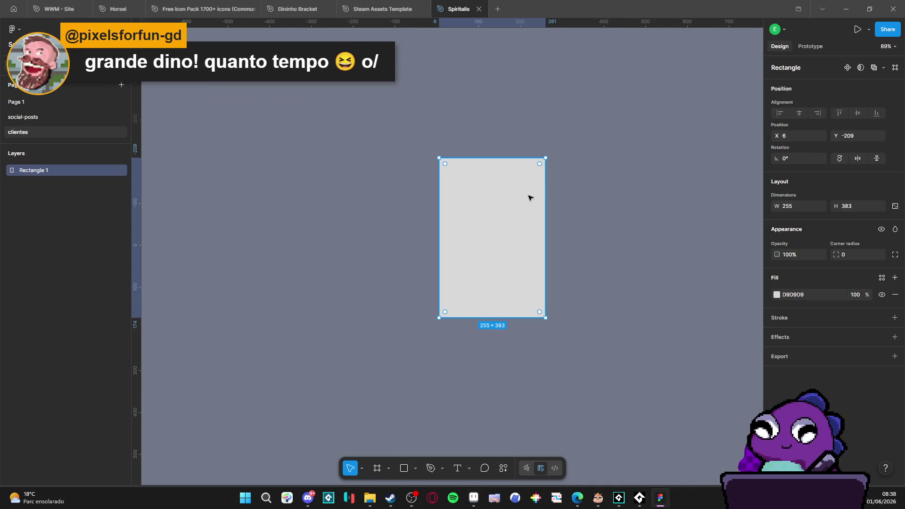
key("Delete")
left_click(377, 468)
left_click_drag(400, 199, 533, 348)
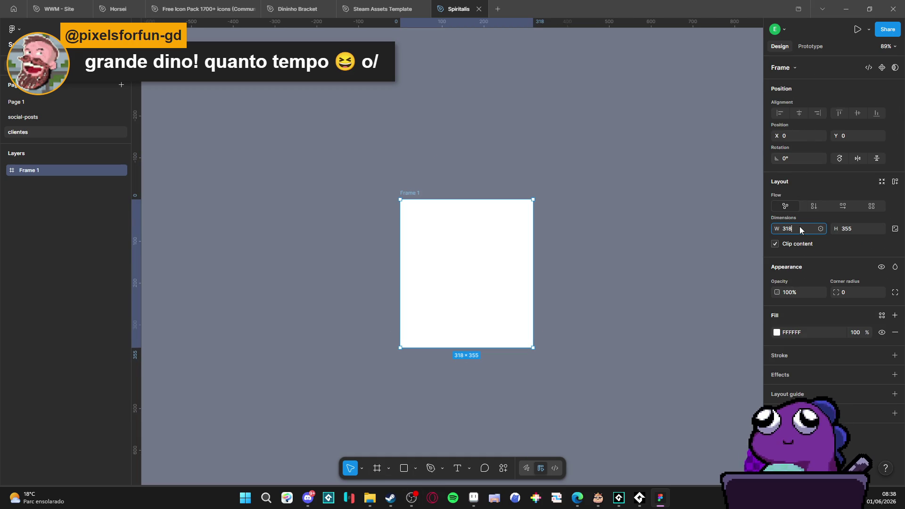
type("0")
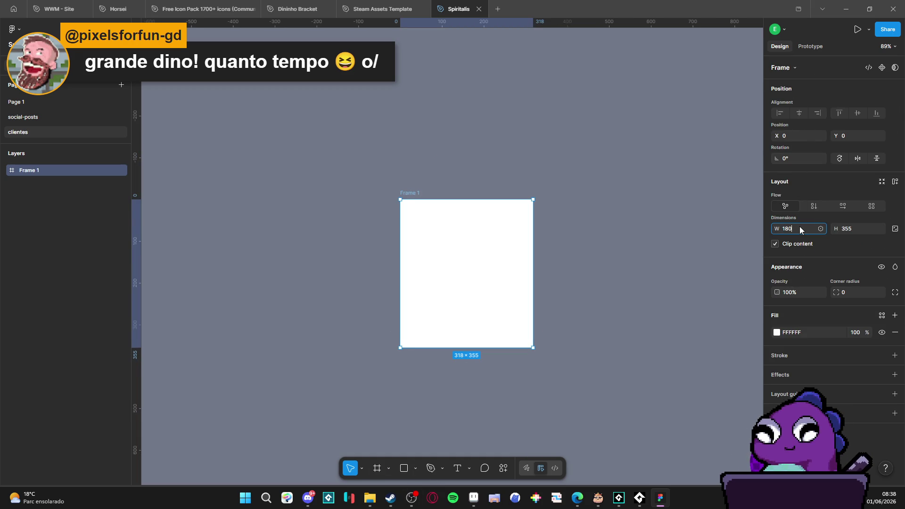
key("Tab")
type("416")
key("Return")
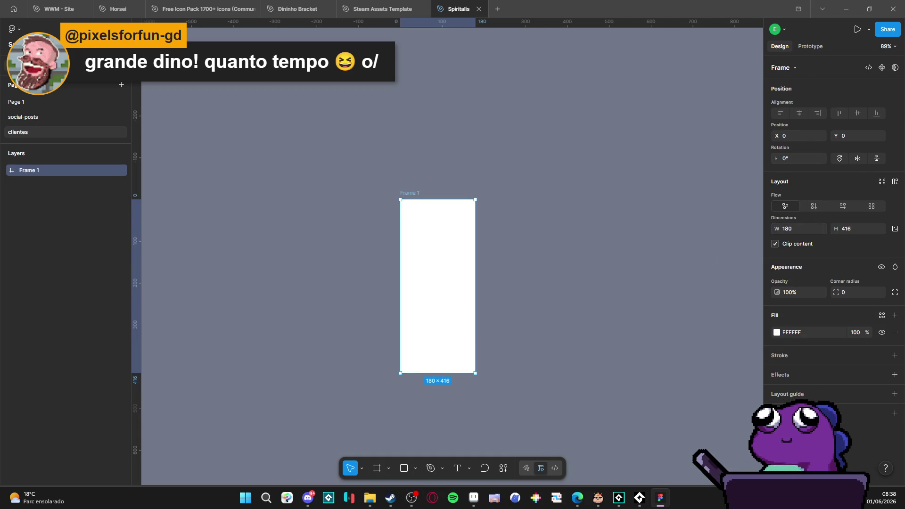
left_click(435, 293)
key("ctrl+v")
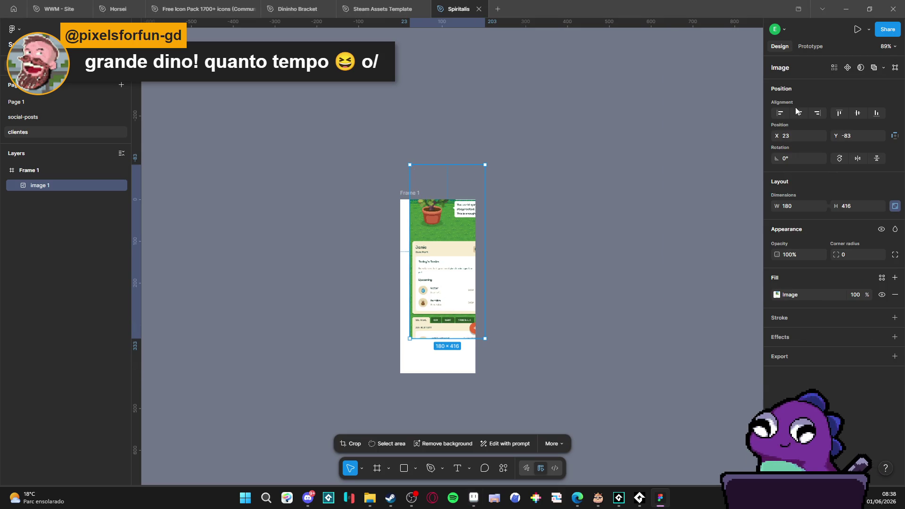
- Align image 1 to Frame 1's left and top edges and lower its opacity to 18%
left_click(799, 114)
left_click(857, 114)
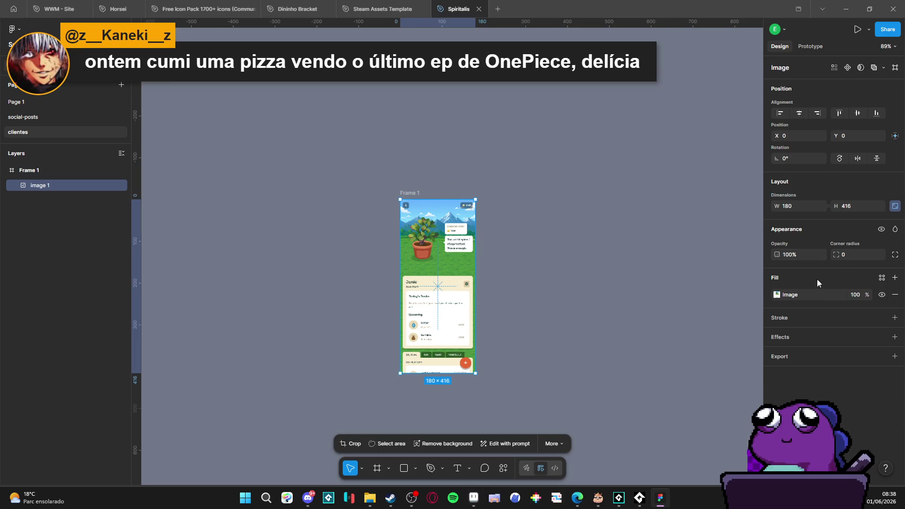
mouse_move(777, 254)
left_mouse_down()
mouse_move(662, 251)
mouse_move(683, 252)
left_mouse_up()
scroll(328, 235, "up", 2)
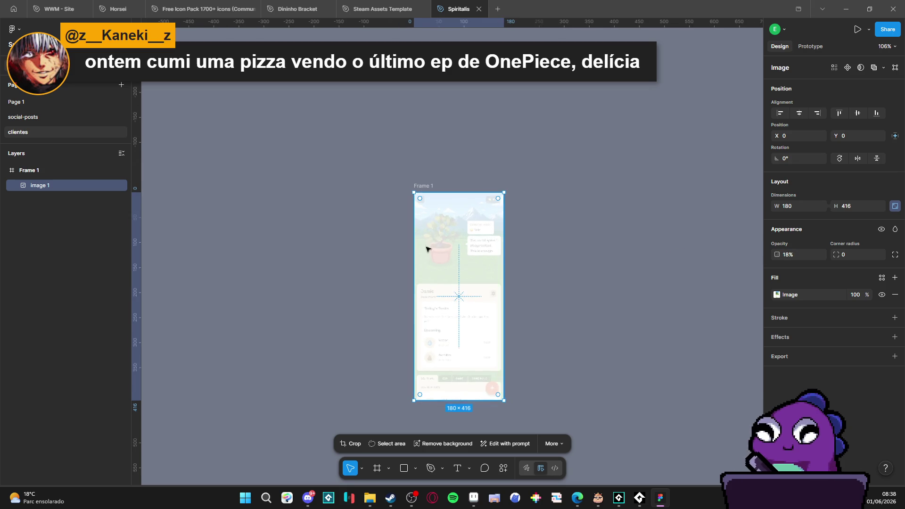
scroll(217, 179, "down", 1)
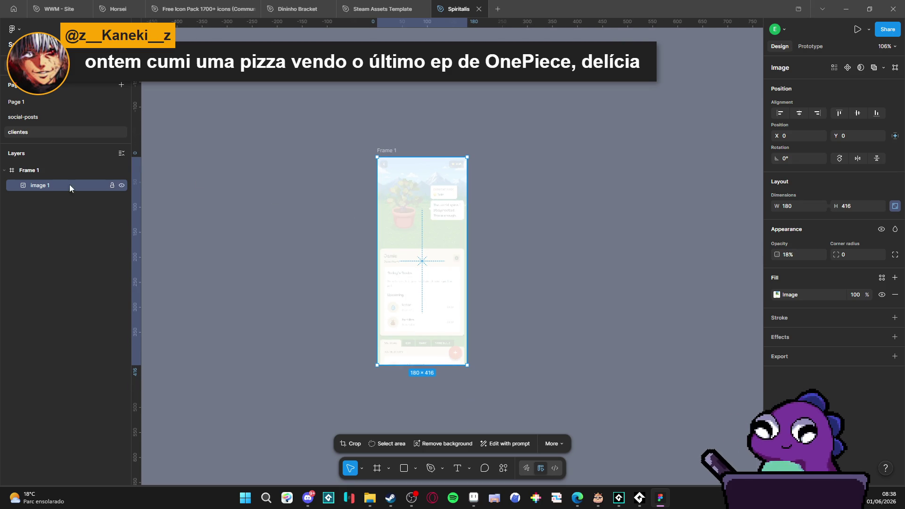
- Draw a new frame inside Frame 1 and stretch it to cover all 180×416
left_click(377, 468)
left_click_drag(388, 187, 435, 279)
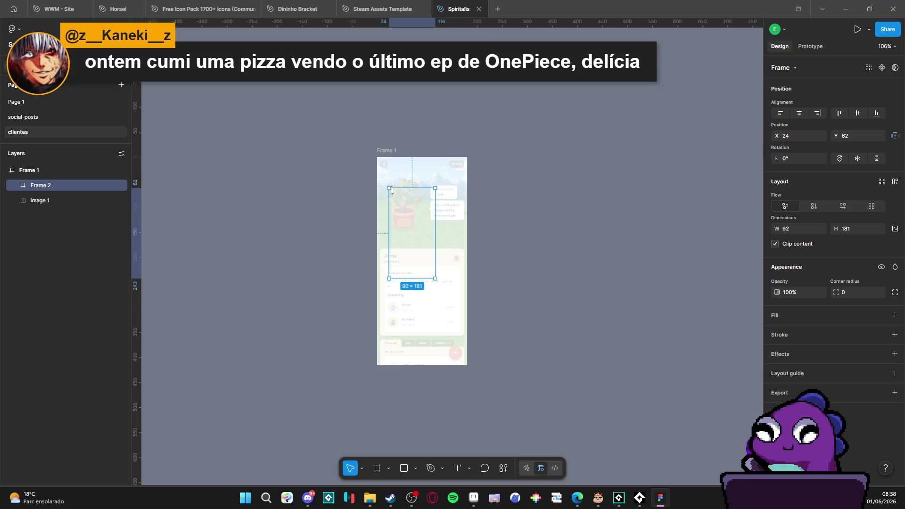
left_click_drag(389, 188, 377, 157)
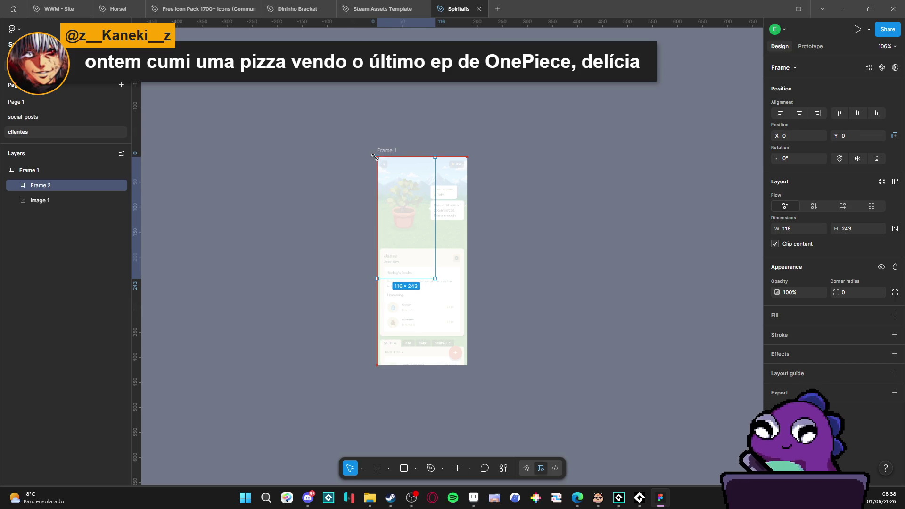
left_click_drag(435, 278, 467, 365)
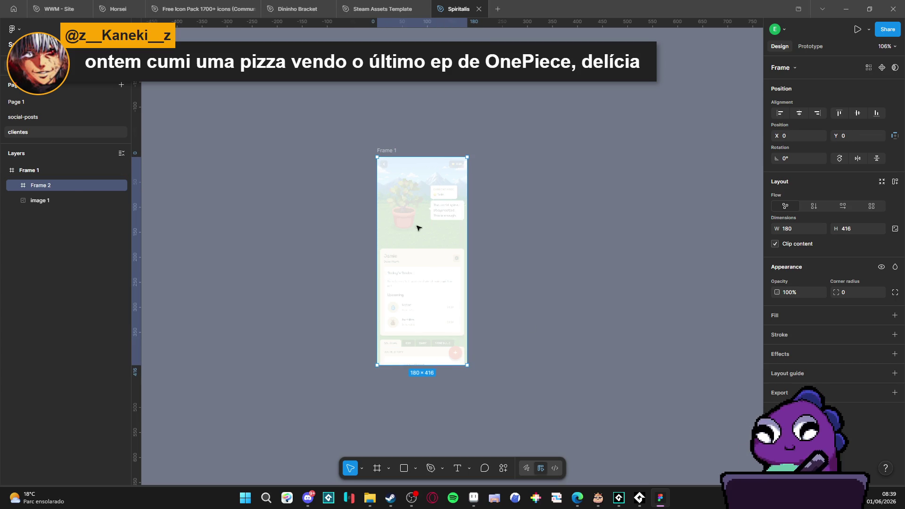
- Rename the new frame 'internal_area'
double_click(41, 185)
type("inter")
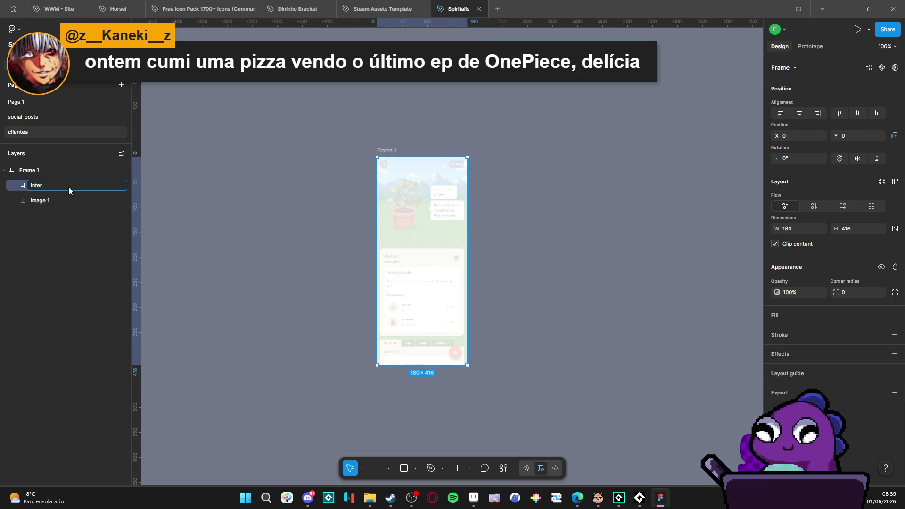
type("nal_area")
key("Return")
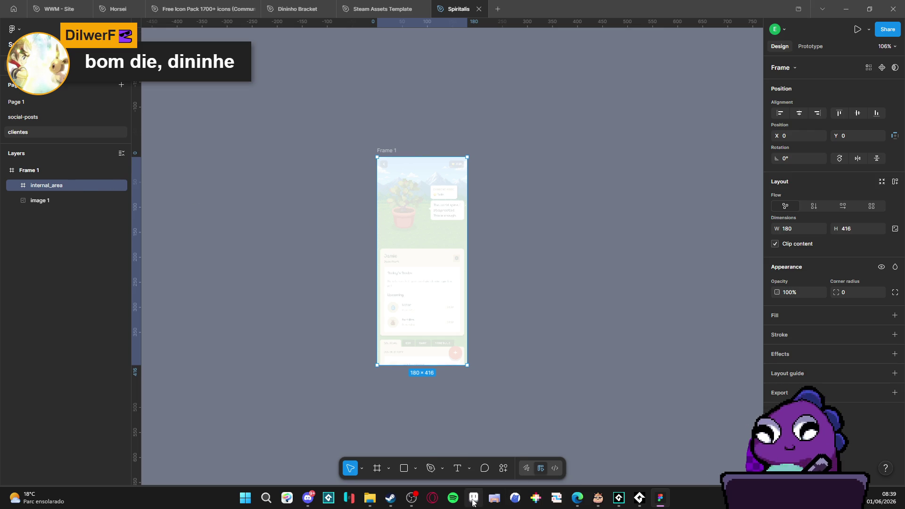
mouse_move(473, 500)
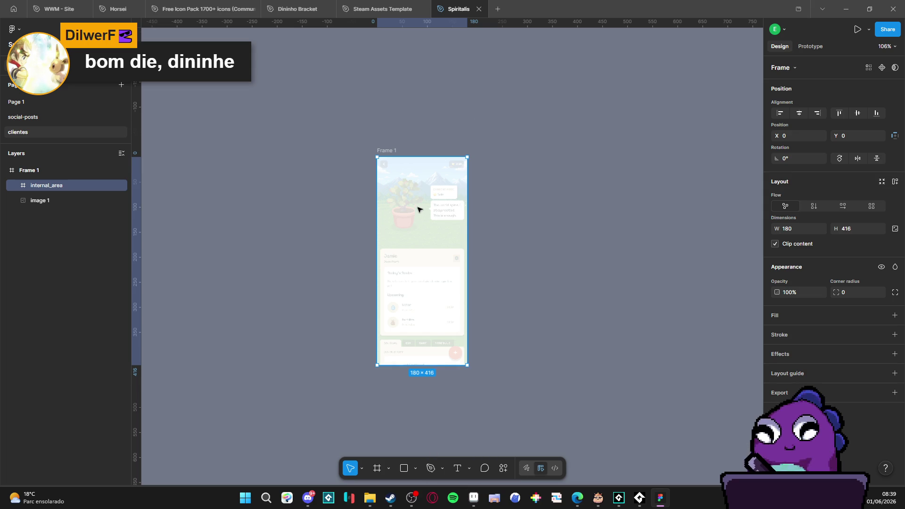
scroll(419, 223, "up", 5)
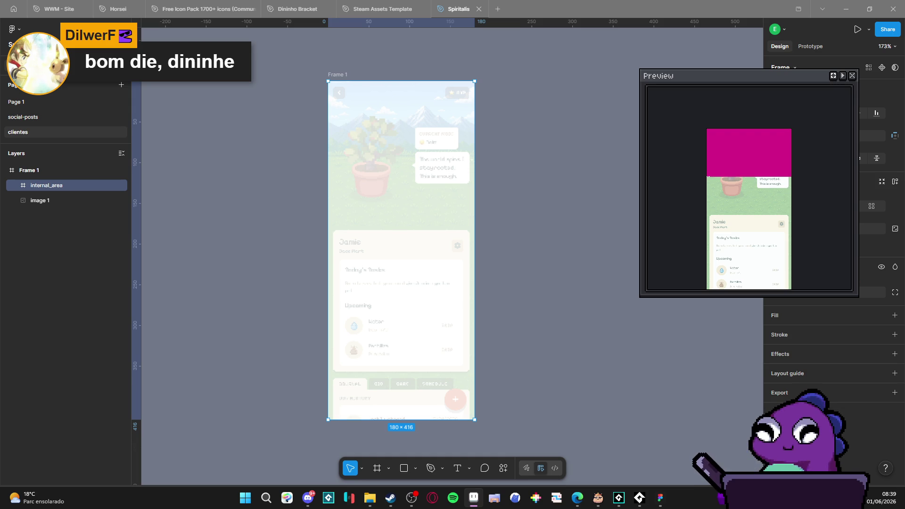
left_click(392, 209)
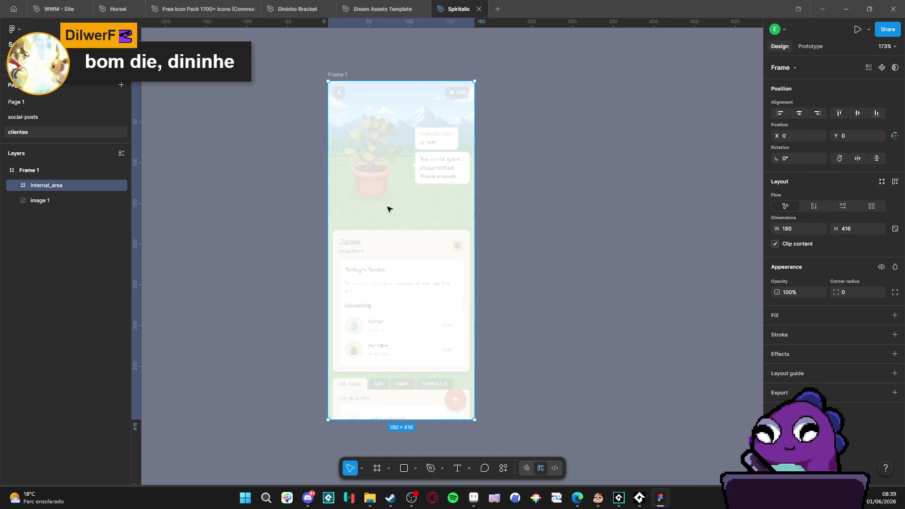
- Add a 180×100 Frame 2 filled FF9696 inside internal_area and give internal_area vertical auto layout
left_click(377, 468)
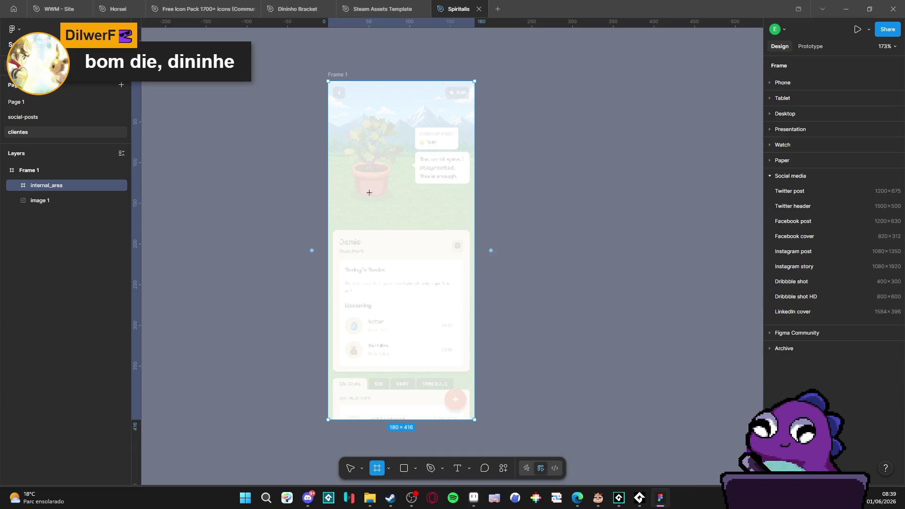
left_click(368, 121)
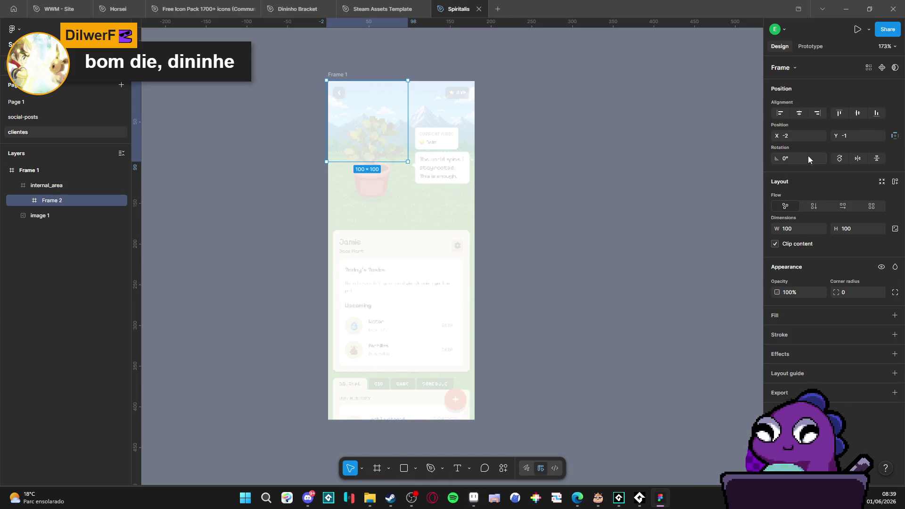
type("180")
key("Tab")
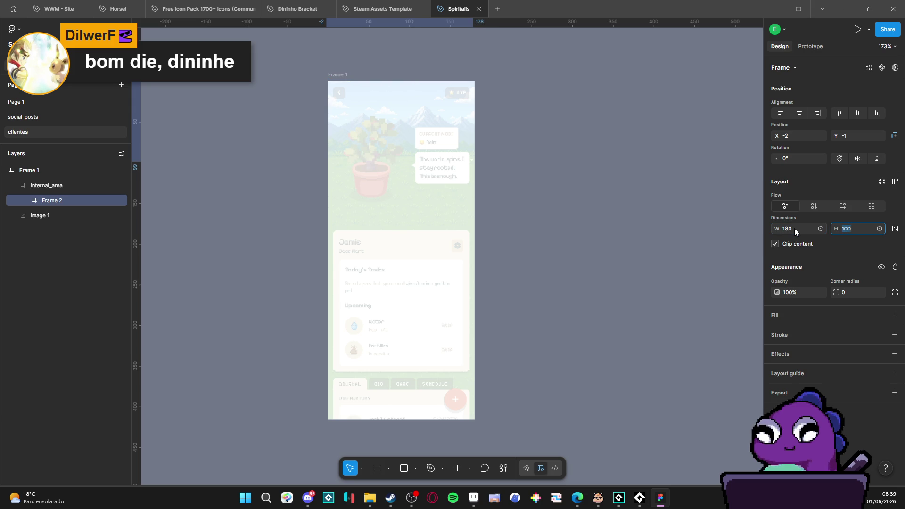
key("Return")
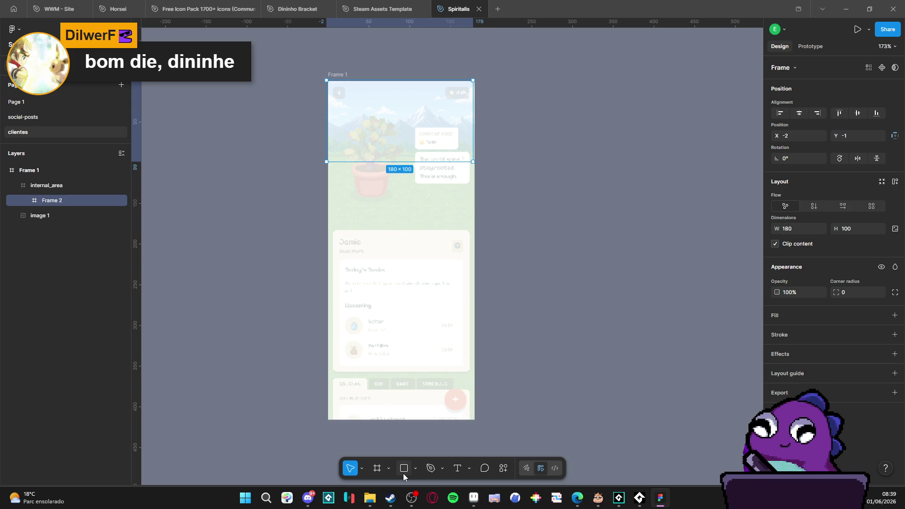
left_click(895, 315)
mouse_move(677, 328)
left_mouse_down()
mouse_move(720, 301)
mouse_move(683, 290)
mouse_move(700, 292)
left_mouse_up()
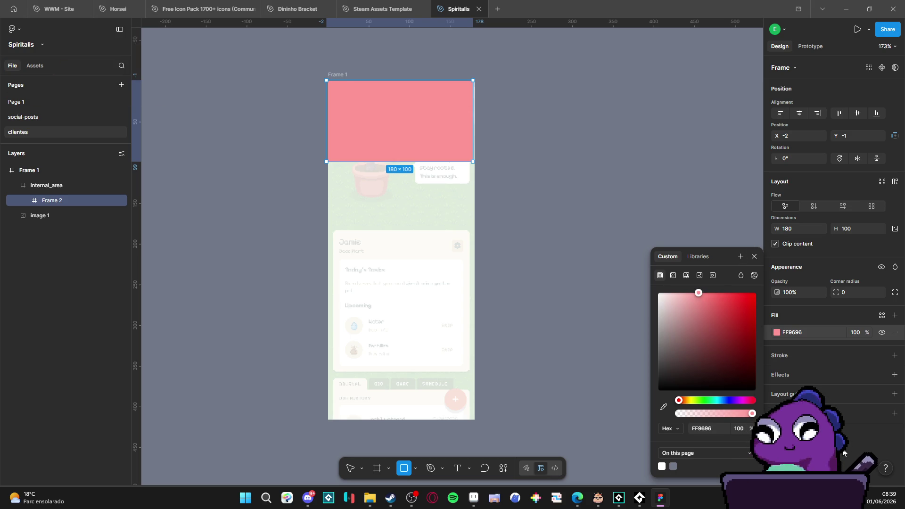
key("Escape")
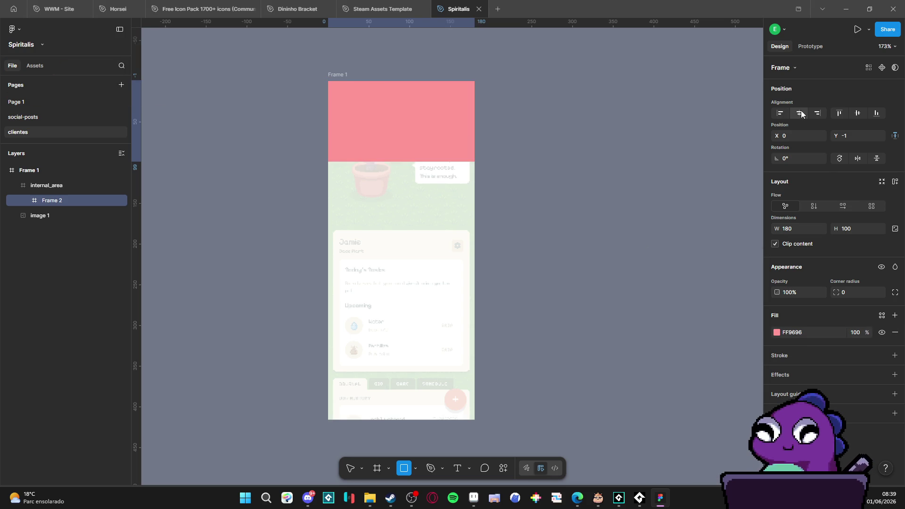
left_click(55, 185)
key("shift+a")
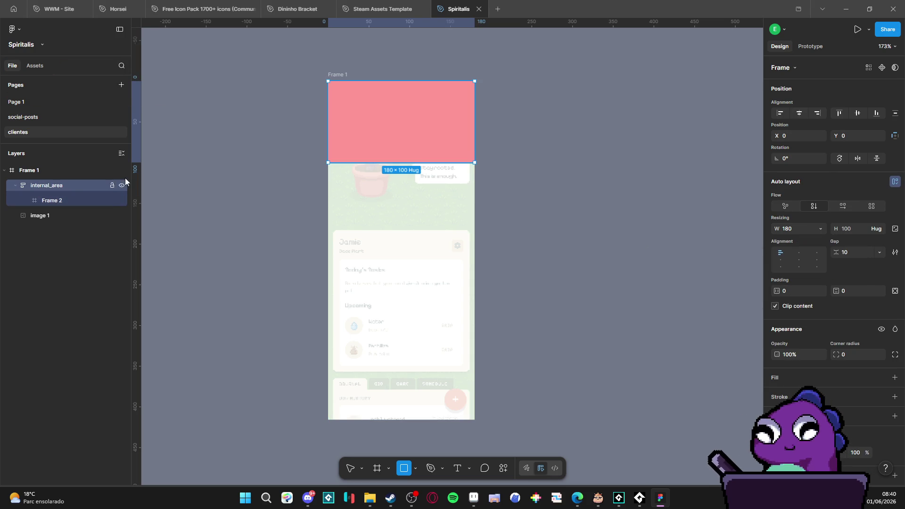
- Set internal_area's opacity to 63%
left_click(73, 200)
left_click(72, 186)
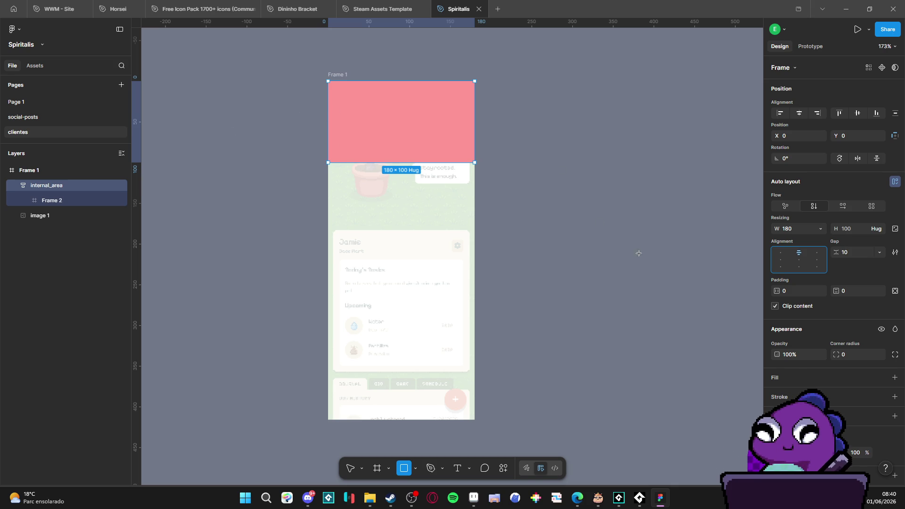
left_click_drag(779, 354, 736, 354)
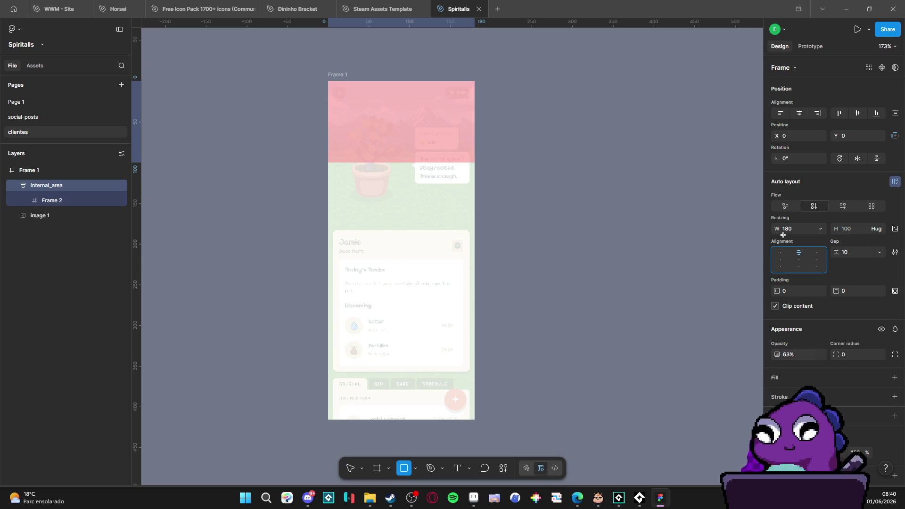
- Add a black 000000 stroke to internal_area and increase its weight
left_click(895, 397)
left_click(777, 414)
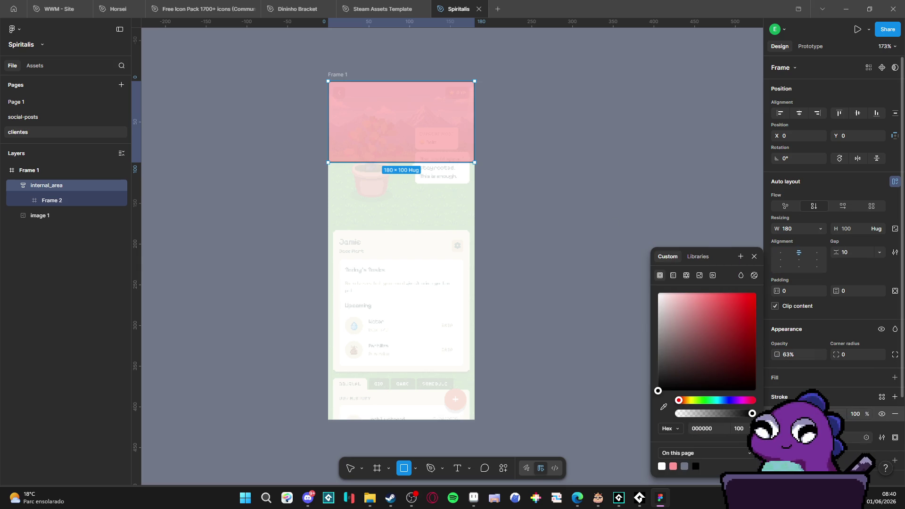
left_click(854, 413)
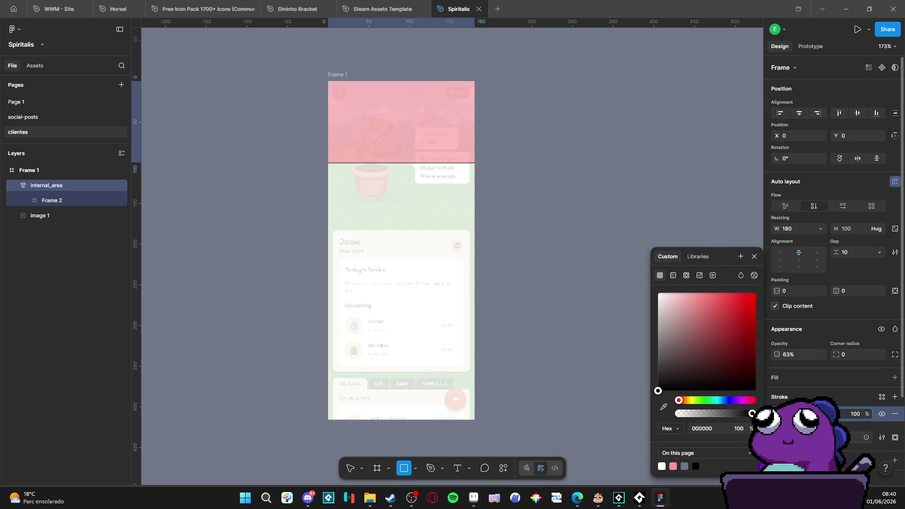
left_click_drag(834, 437, 836, 437)
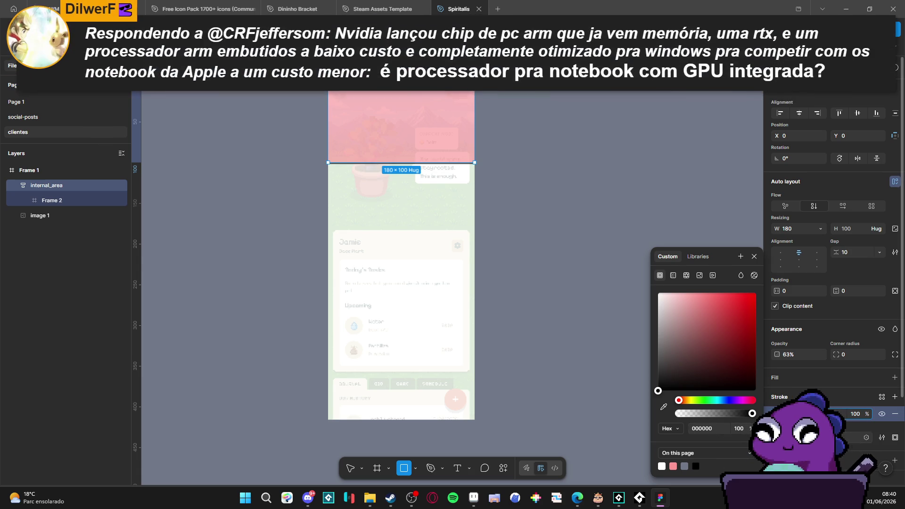
- Browse internal_area's stroke width profiles, keeping the uniform profile
left_click(895, 460)
left_click(883, 442)
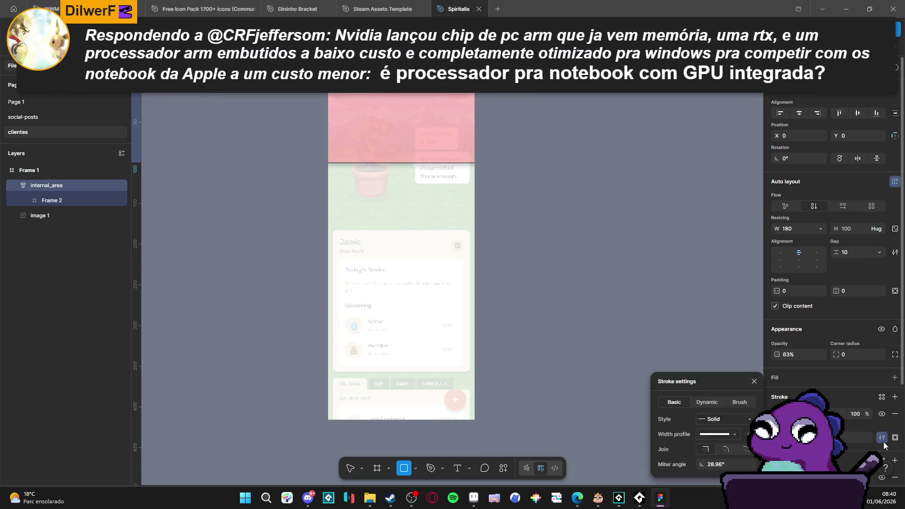
left_click(730, 433)
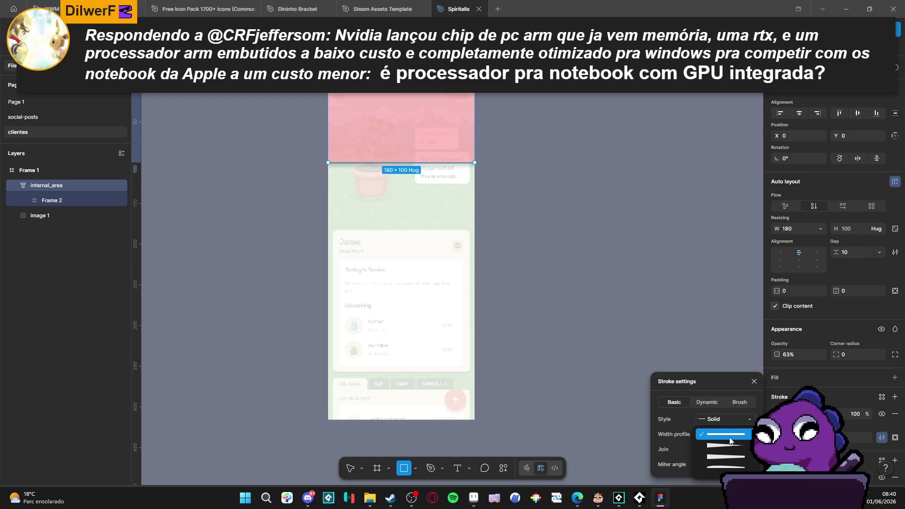
scroll(722, 453, "down", 2)
scroll(728, 432, "up", 1)
left_click(689, 387)
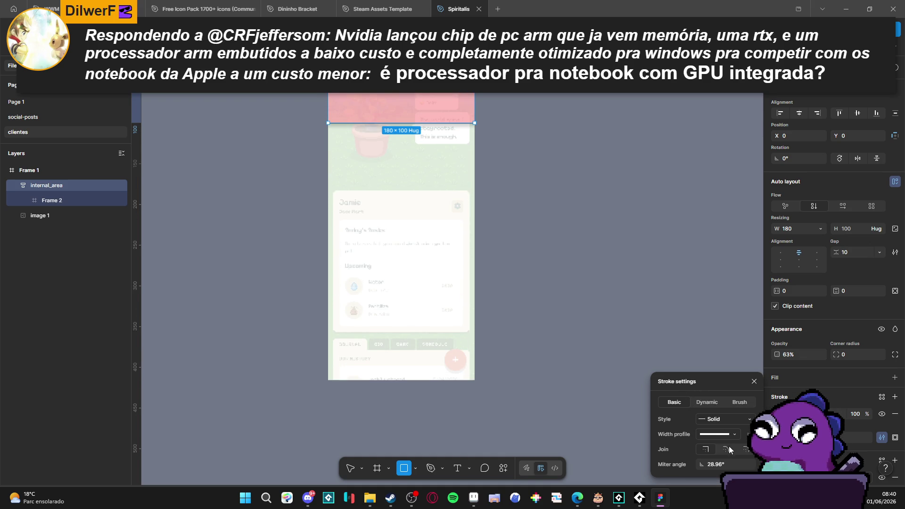
left_click(737, 434)
scroll(734, 448, "down", 1)
left_click(734, 448)
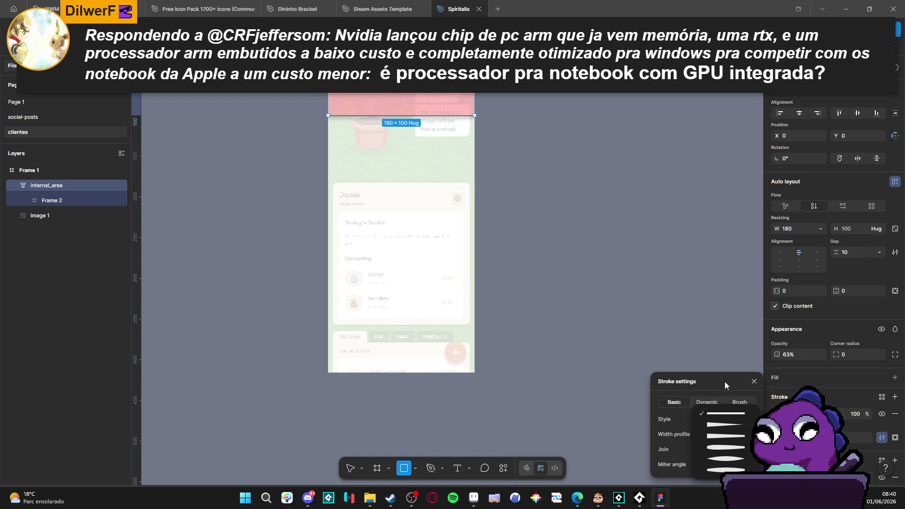
- Look through the dynamic and brush stroke options, then undo an accidental rectangle
left_click(707, 402)
left_click(739, 402)
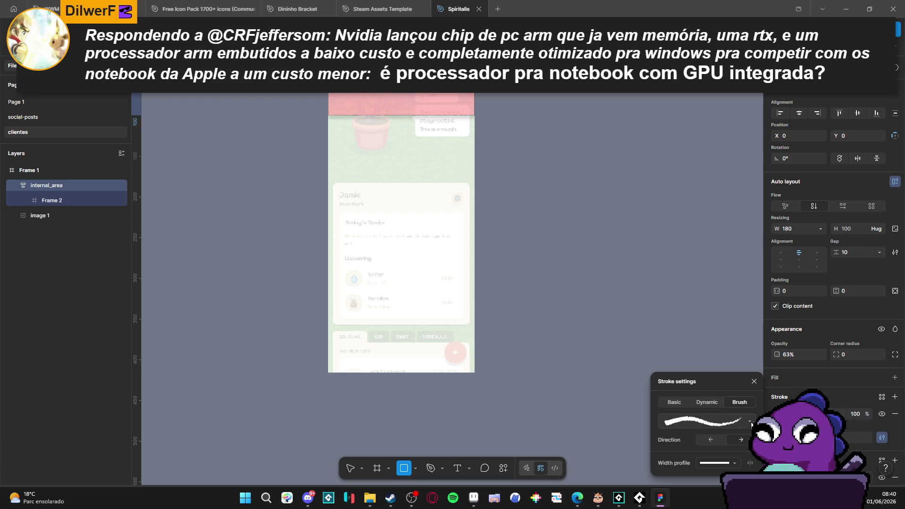
left_click(704, 421)
scroll(601, 363, "down", 5)
scroll(601, 363, "up", 5)
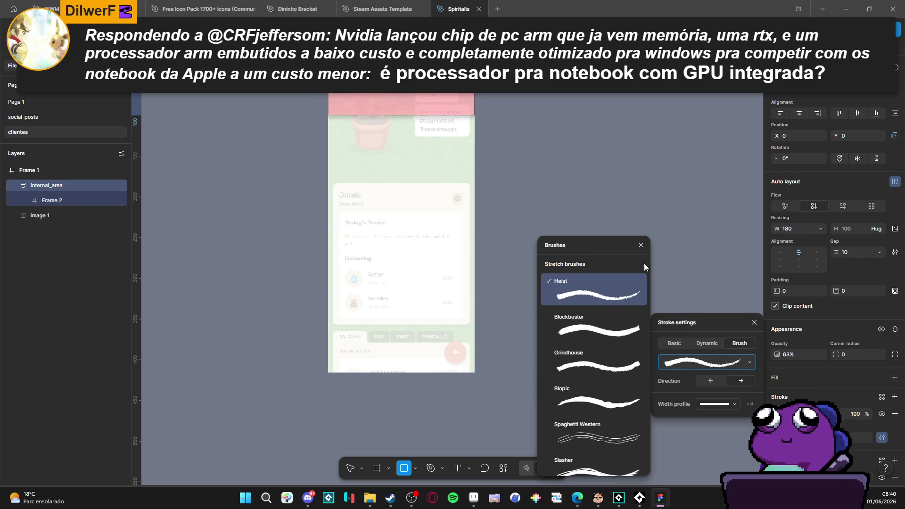
left_click(641, 245)
left_click(659, 196)
key("ctrl+z")
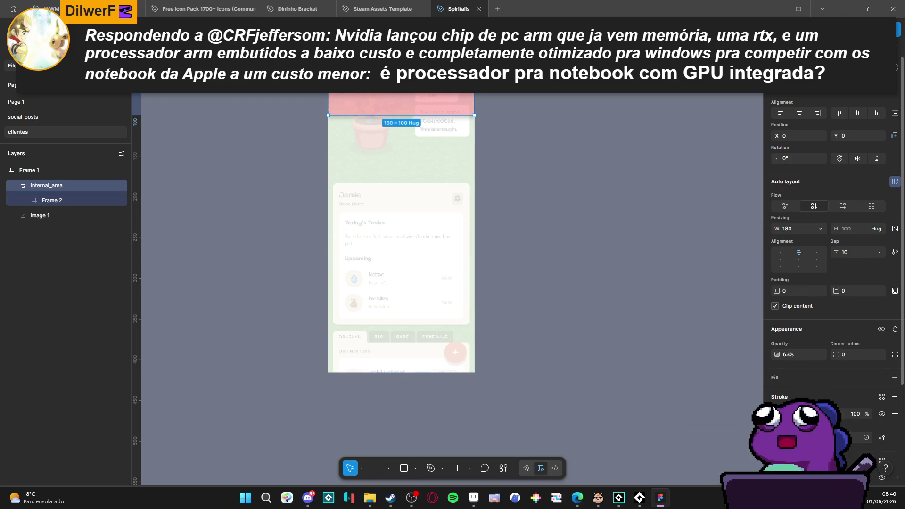
- Set internal_area's stroke style to Dashed in the basic options, then select Frame 2
left_click(882, 437)
left_click(680, 404)
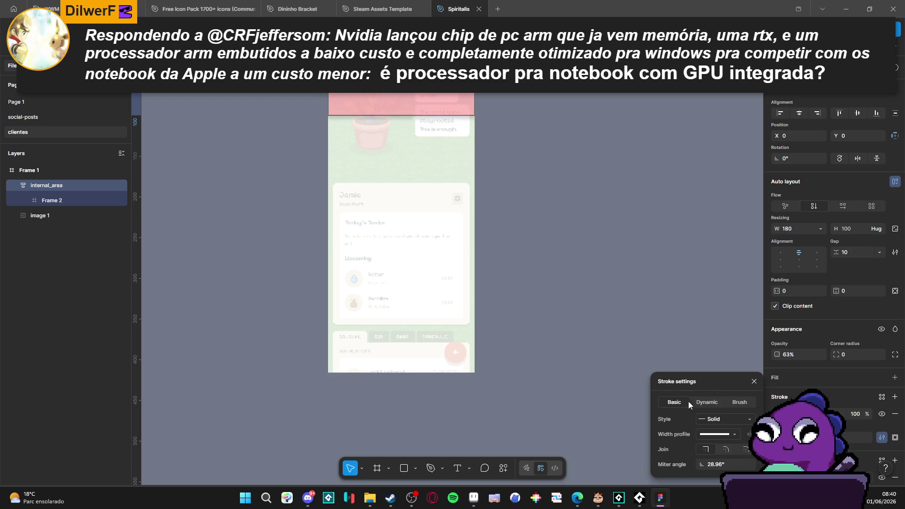
left_click(736, 420)
left_click(737, 431)
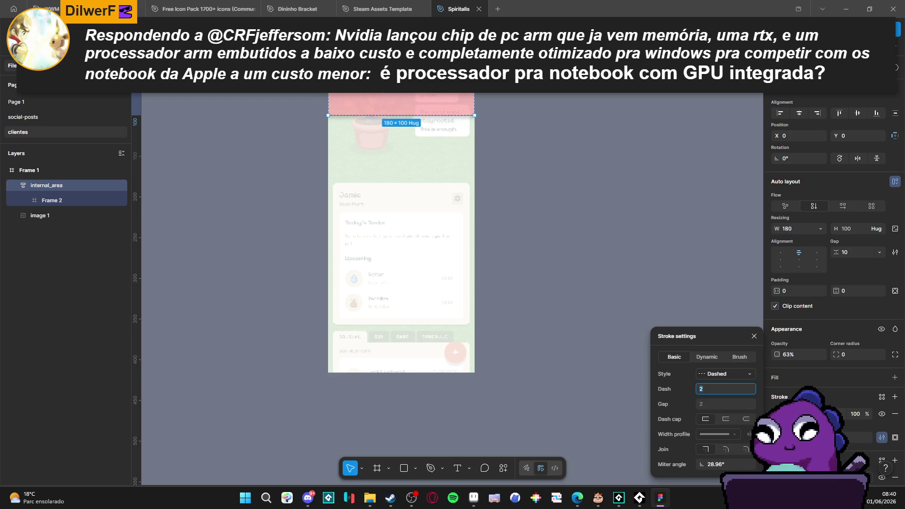
left_click(882, 437)
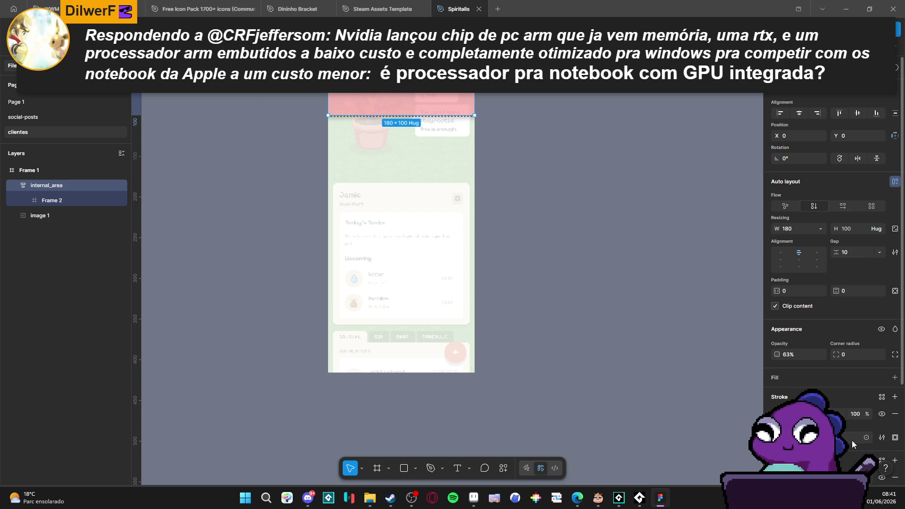
left_click(54, 201)
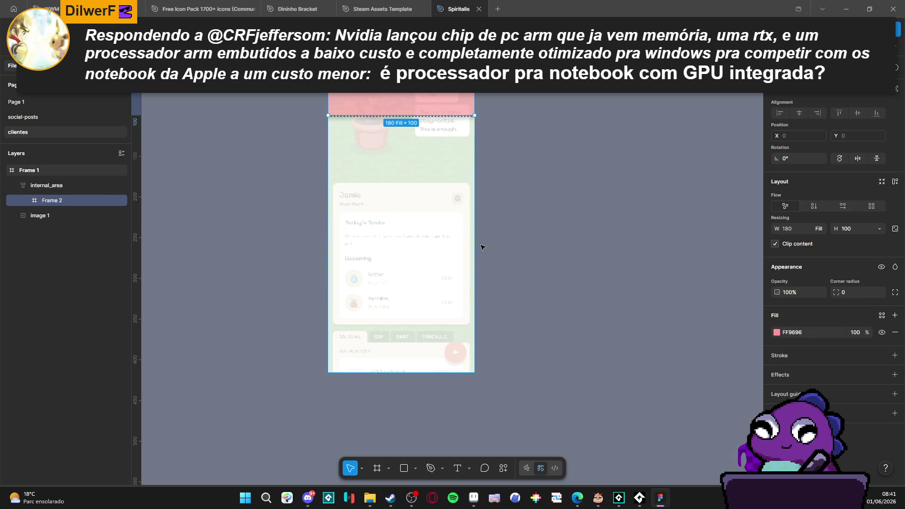
left_click_drag(523, 204, 546, 258)
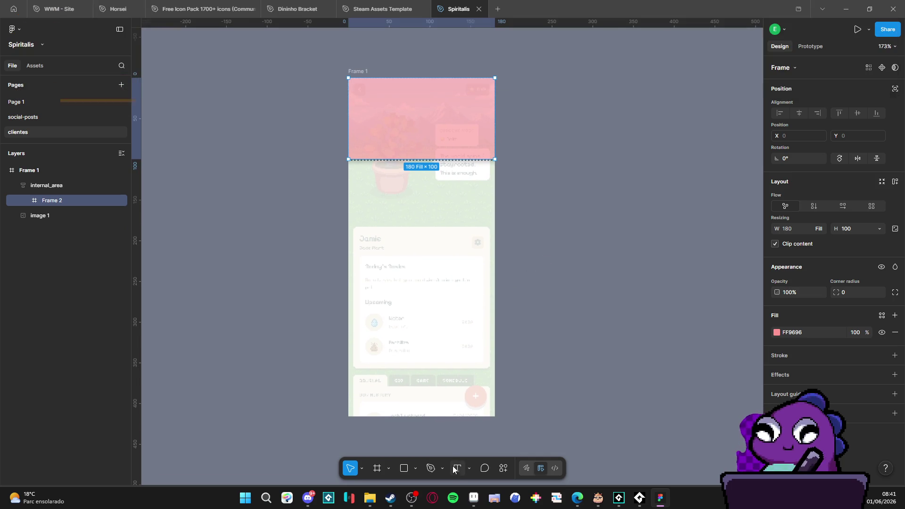
- Add a 'Background' text label inside Frame 2 and centre it with auto layout
key("t")
left_click(401, 124)
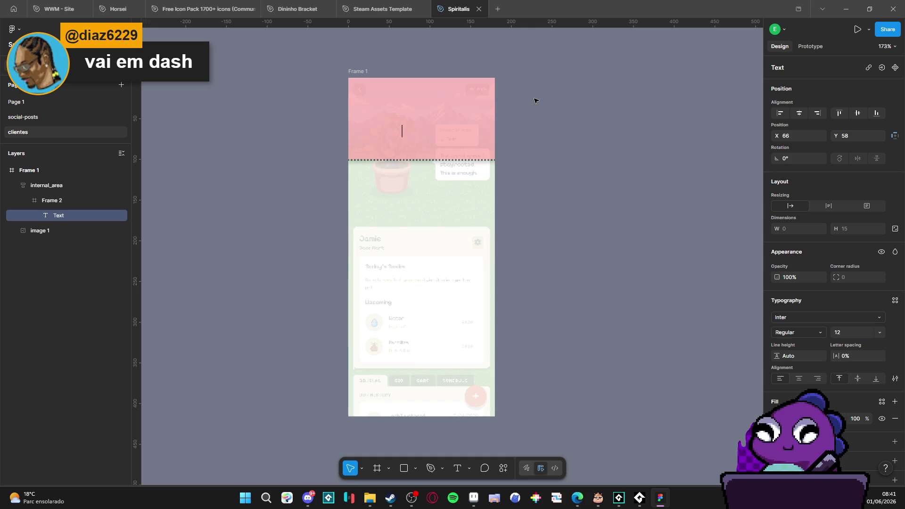
type("Ba")
key("BackSpace")
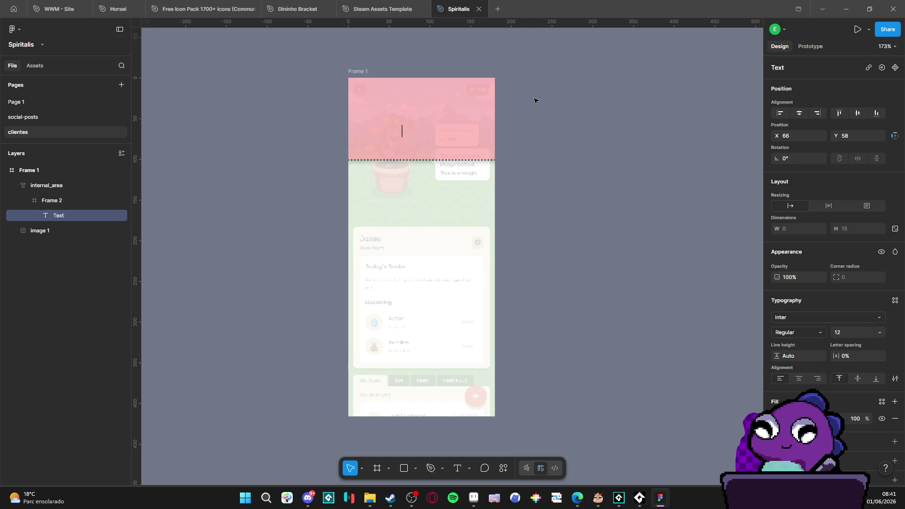
type("Top")
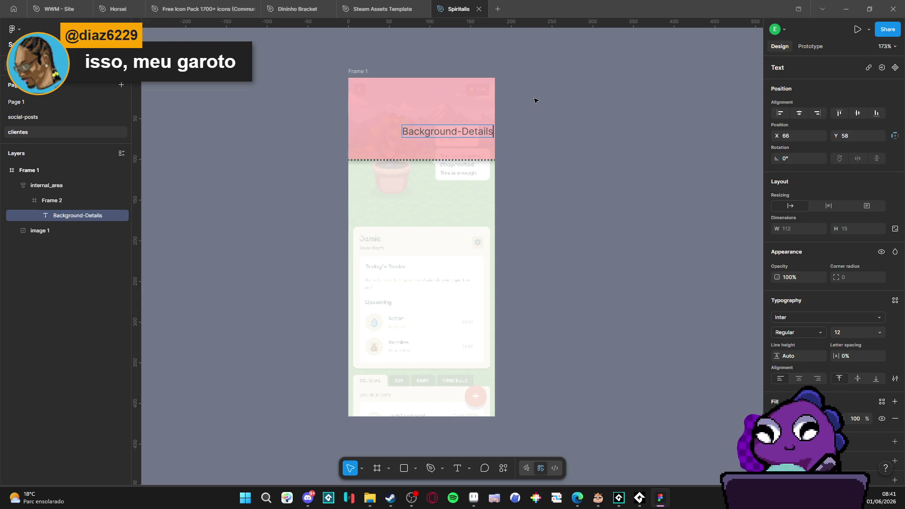
type("Ba")
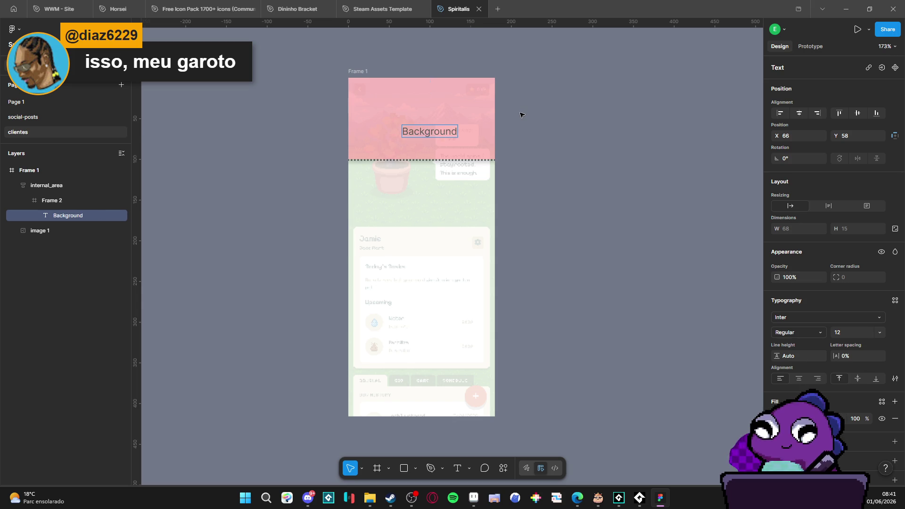
mouse_move(438, 134)
left_mouse_down()
mouse_move(426, 117)
mouse_move(425, 126)
left_mouse_up()
left_click(43, 201)
key("shift+a")
left_click(67, 216)
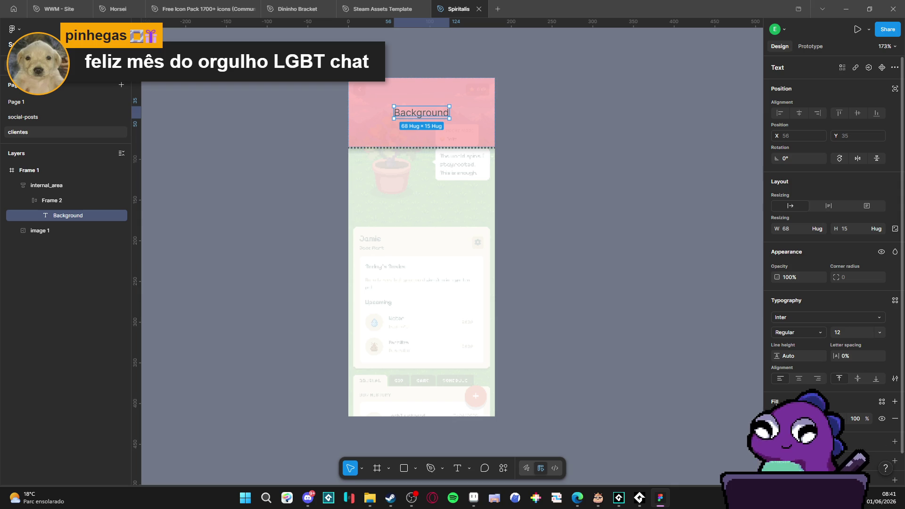
left_click(588, 208)
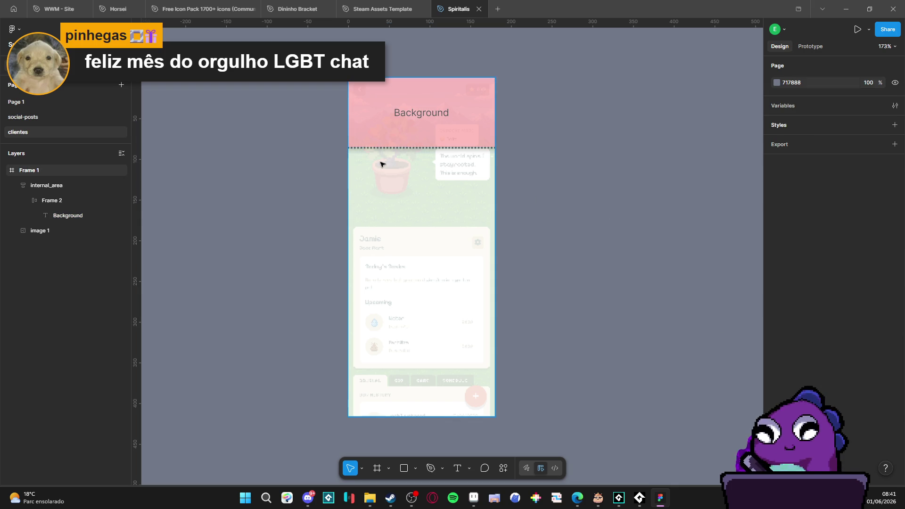
- Delete an accidental duplicate of the internal_area container
left_click(372, 182)
left_click(49, 185)
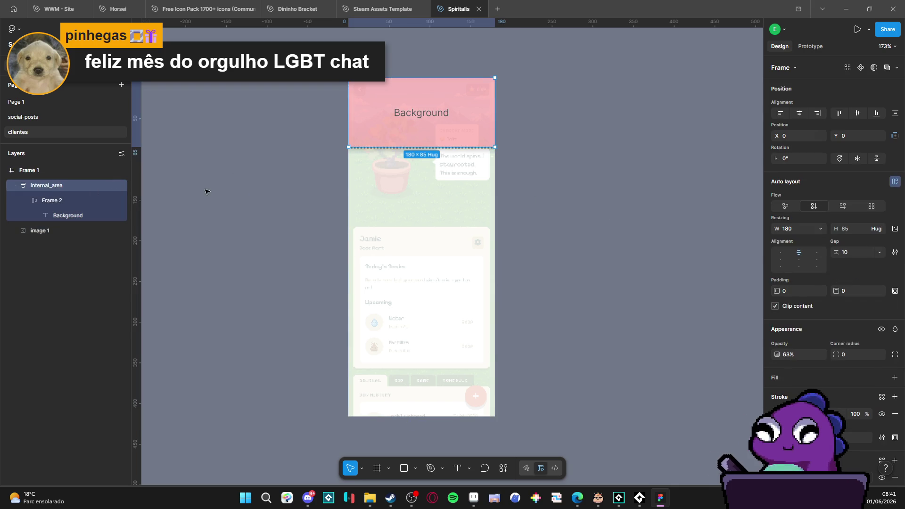
key("ctrl+d")
left_click(33, 171)
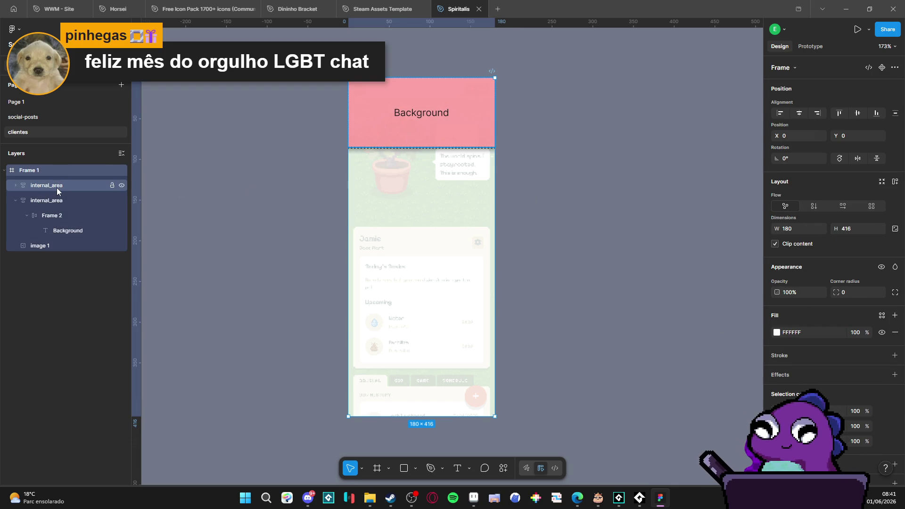
left_click(57, 187)
key("Delete")
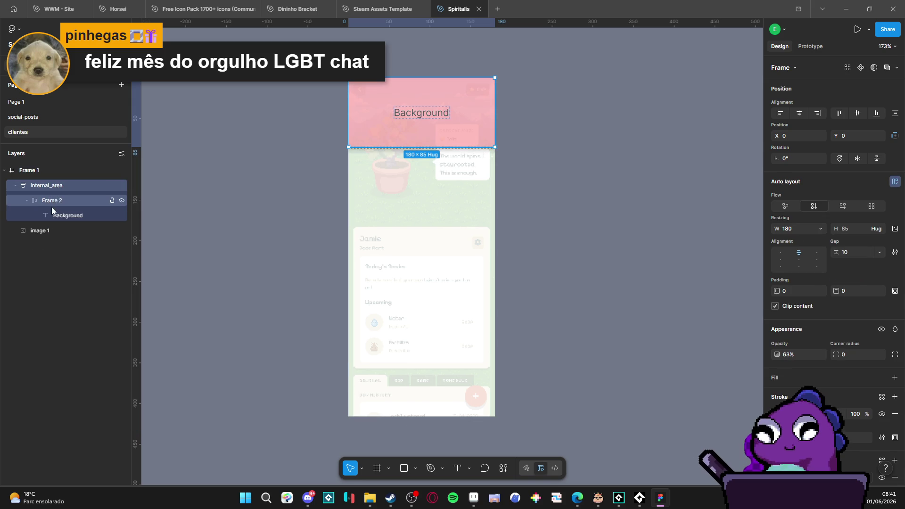
- Duplicate Frame 2 as Frame 3 and set internal_area's row gap to 2
left_click(56, 202)
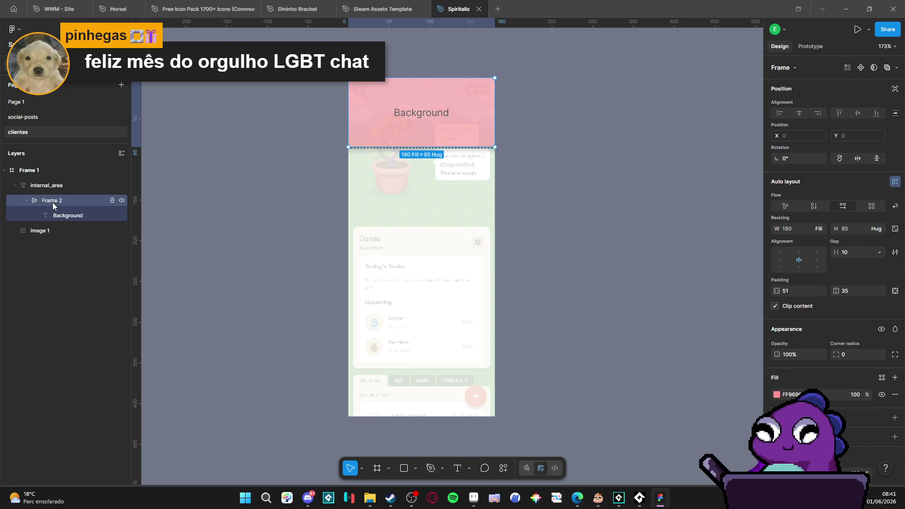
key("ctrl+d")
left_click(28, 202)
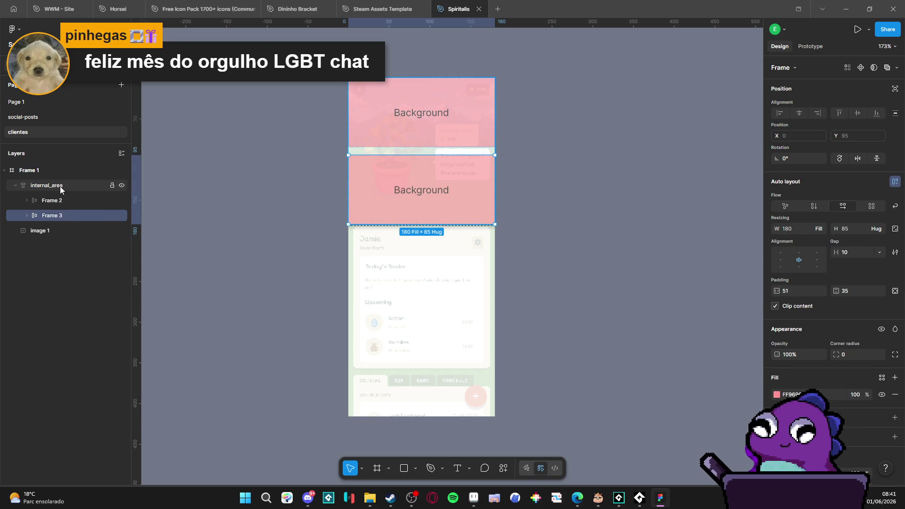
left_click(59, 187)
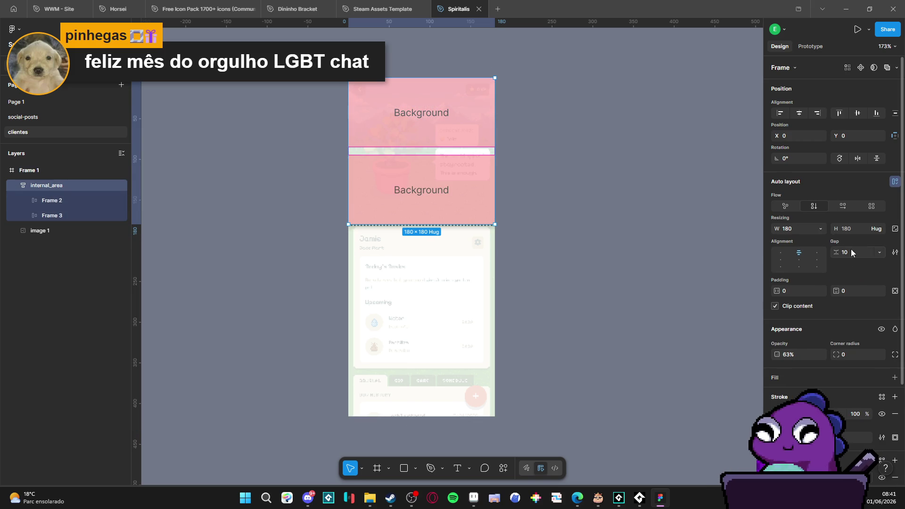
type("0")
key("Return")
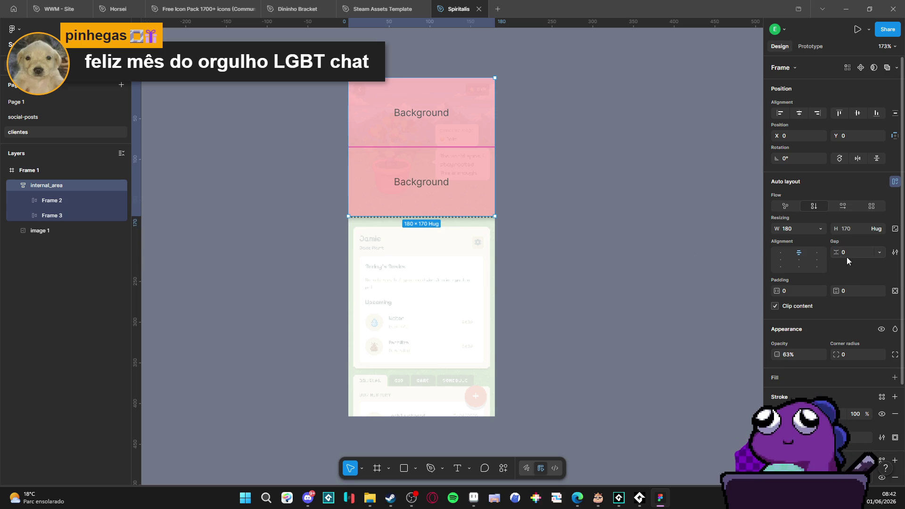
key("Up")
key("Up")
key("Escape")
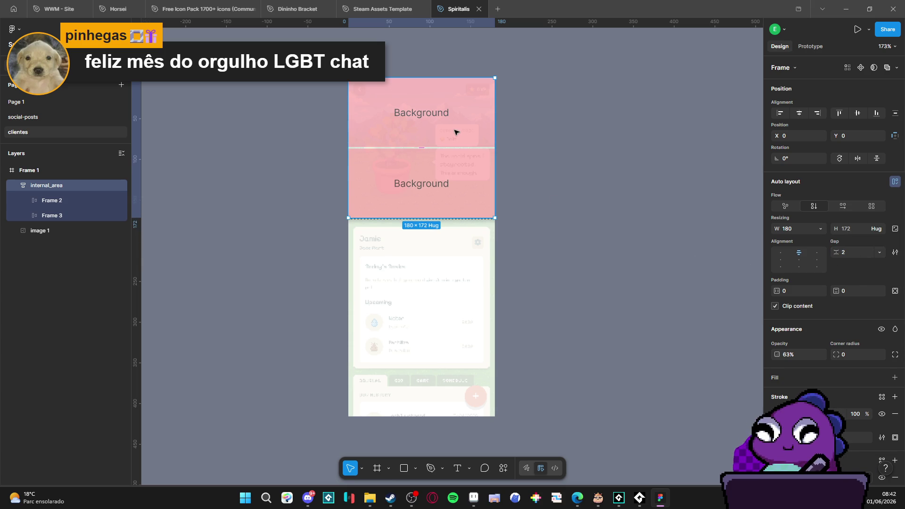
left_click(75, 217)
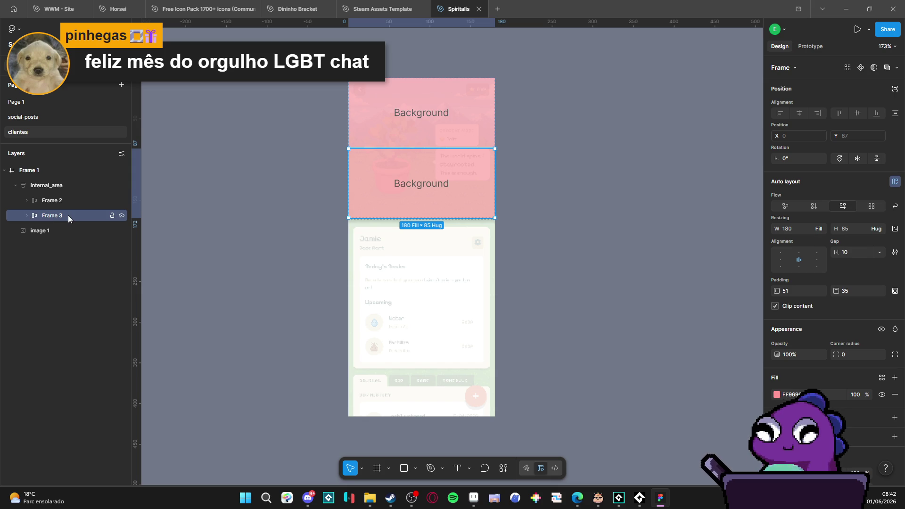
left_click(818, 229)
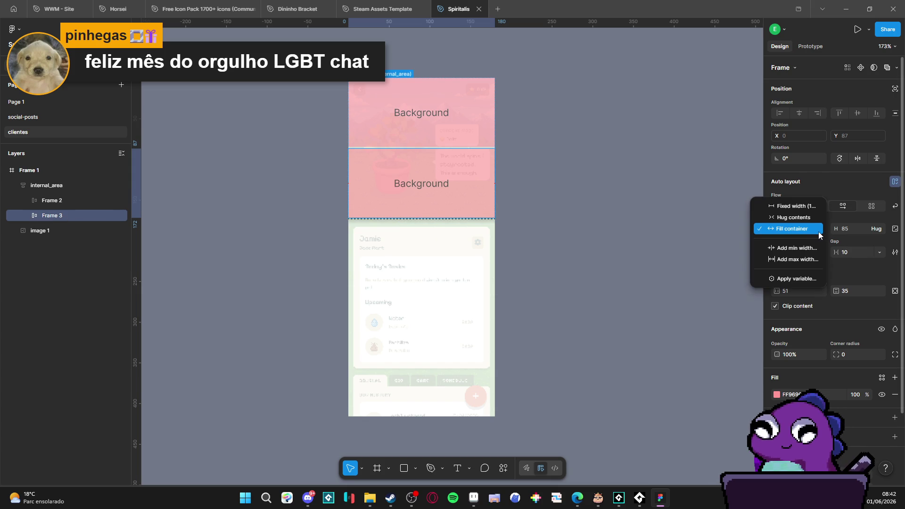
- Set Frame 3's height to Fill container and stretch it to 328 tall
left_click(876, 228)
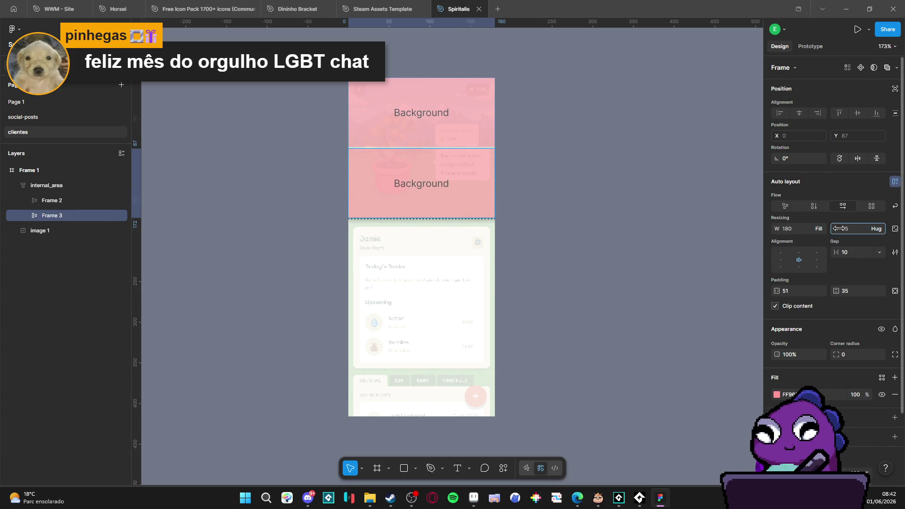
left_click(879, 230)
left_click(867, 240)
mouse_move(431, 217)
left_mouse_down()
mouse_move(430, 394)
mouse_move(430, 217)
left_mouse_up()
left_click(27, 216)
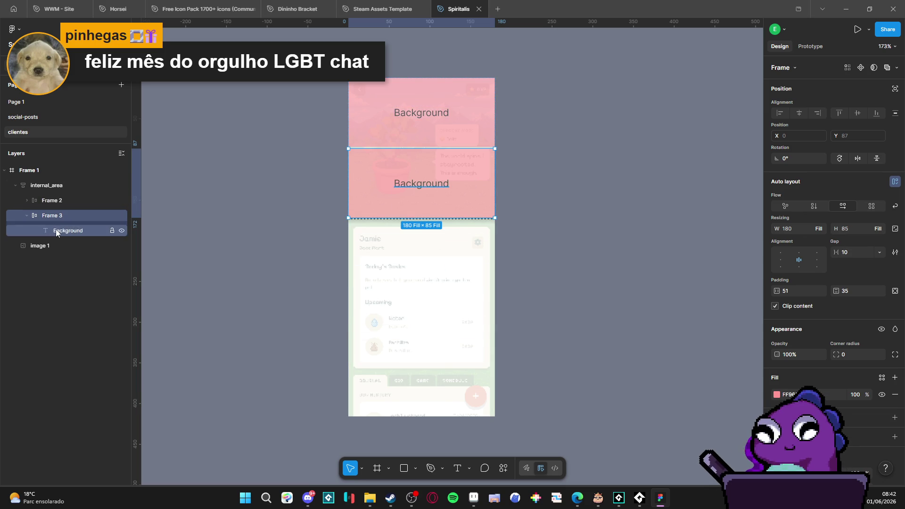
left_click(69, 230)
left_click(64, 215)
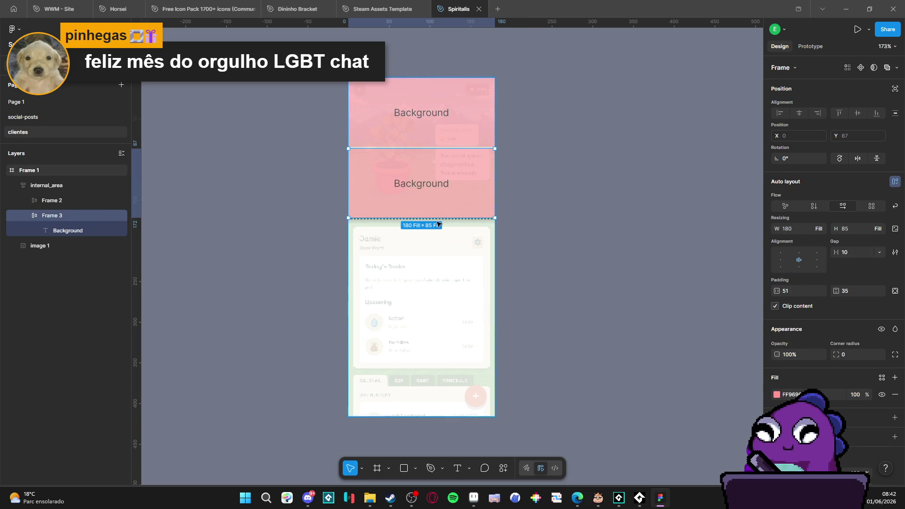
left_click_drag(437, 221, 433, 416)
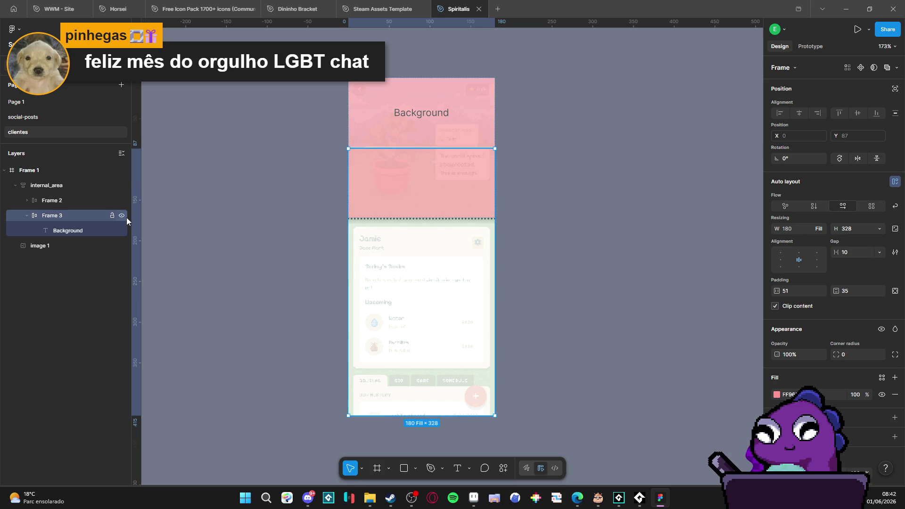
- Select the first row, Frame 2, after checking its Background label
left_click(66, 201)
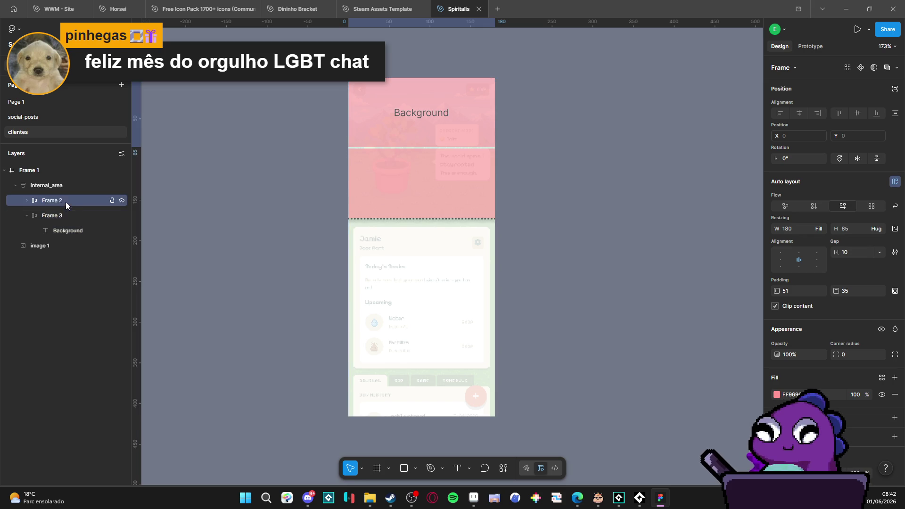
left_click(27, 200)
left_click(61, 216)
left_click(63, 198)
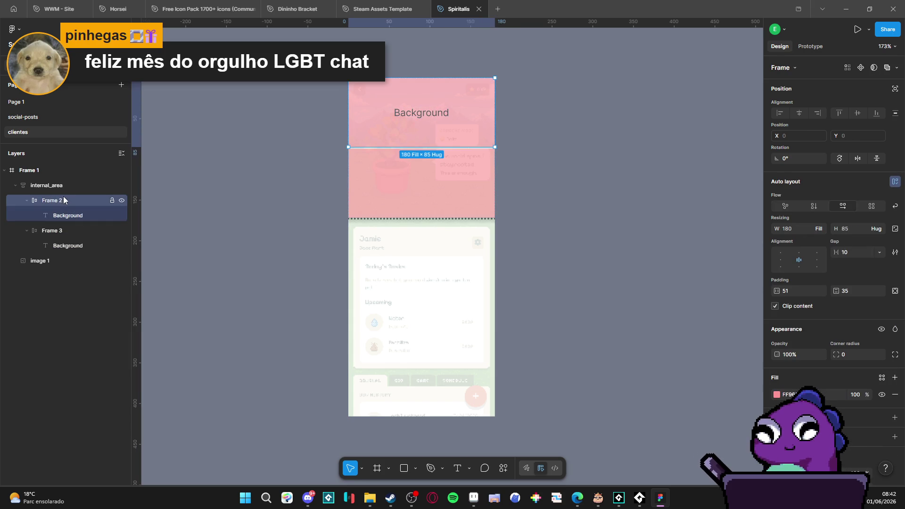
scroll(890, 374, "down", 2)
- Give Frame 2 a black dashed outline and a drop shadow
left_click(894, 370)
left_click(777, 387)
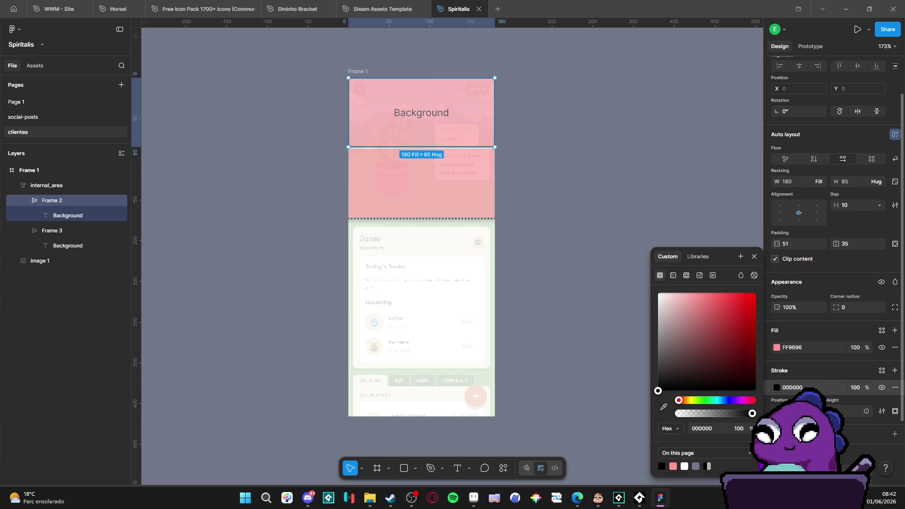
left_click(895, 434)
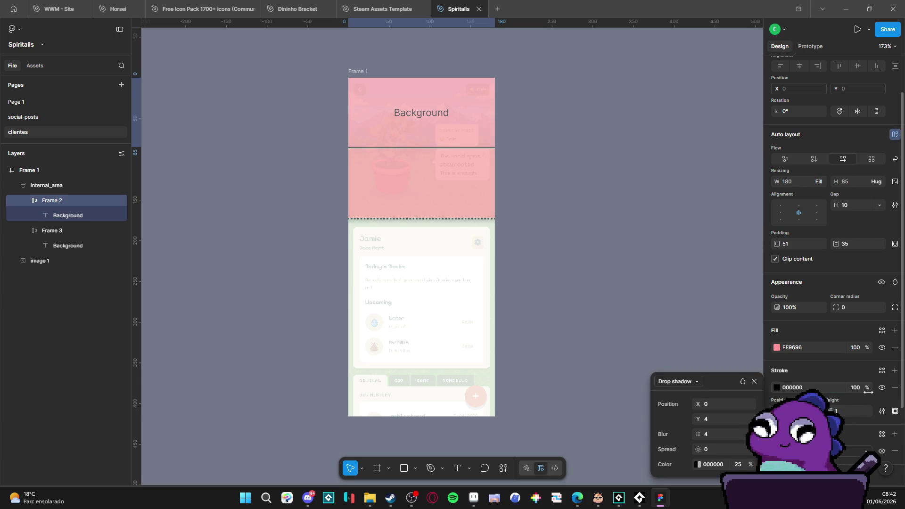
left_click(882, 411)
left_click(744, 420)
left_click(742, 429)
left_click(536, 182)
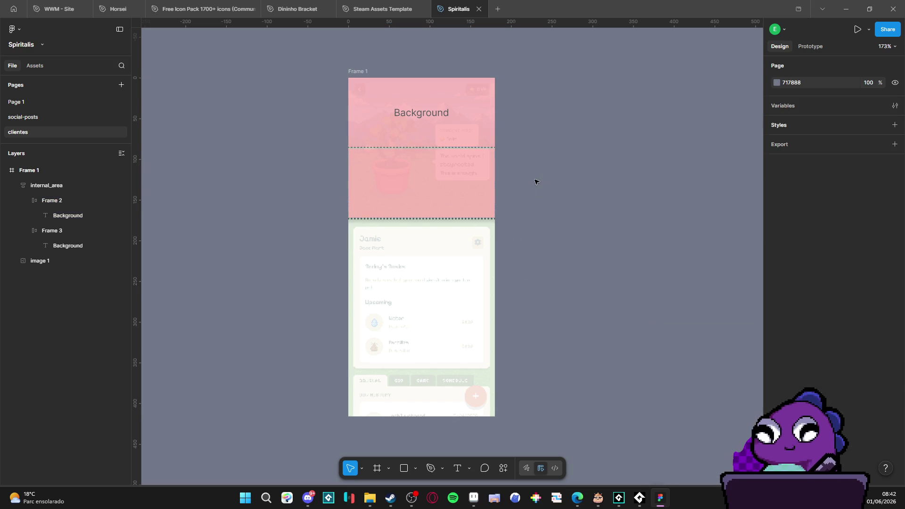
- Delete the second row, Frame 3
left_click(392, 200)
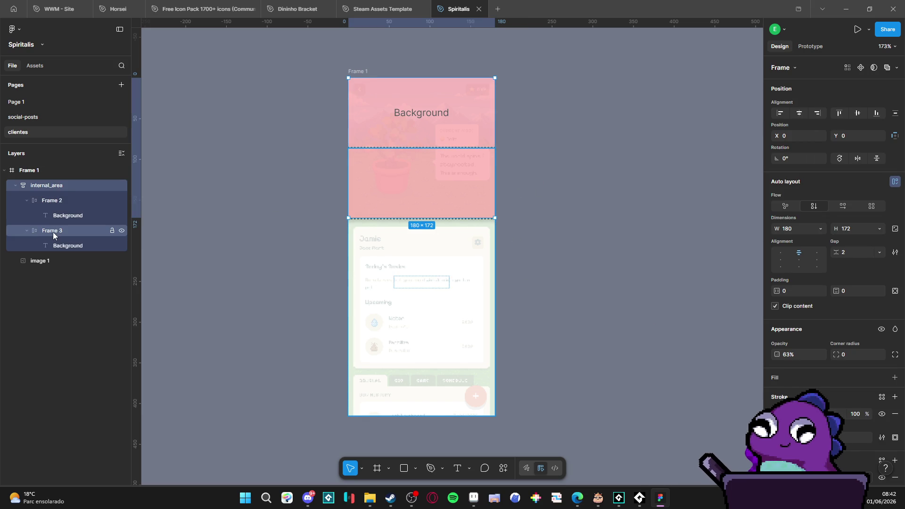
left_click(51, 232)
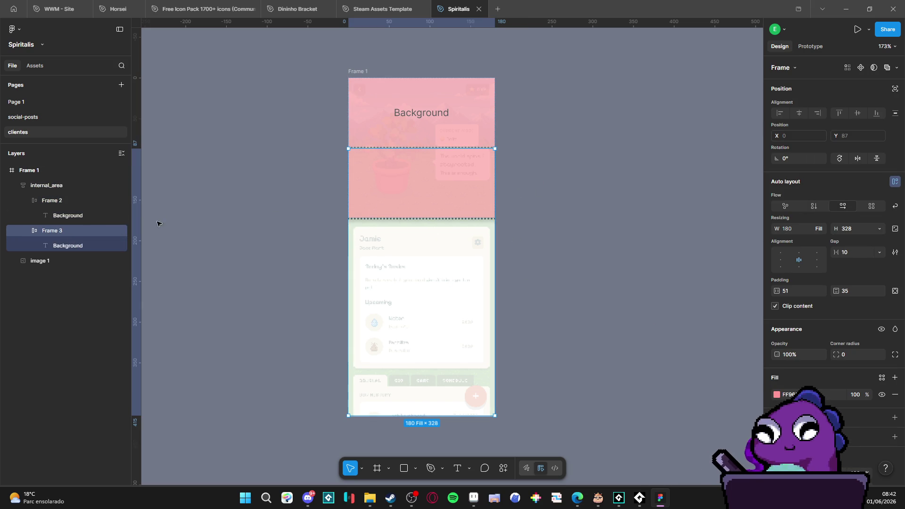
left_click(67, 246)
left_click(64, 231)
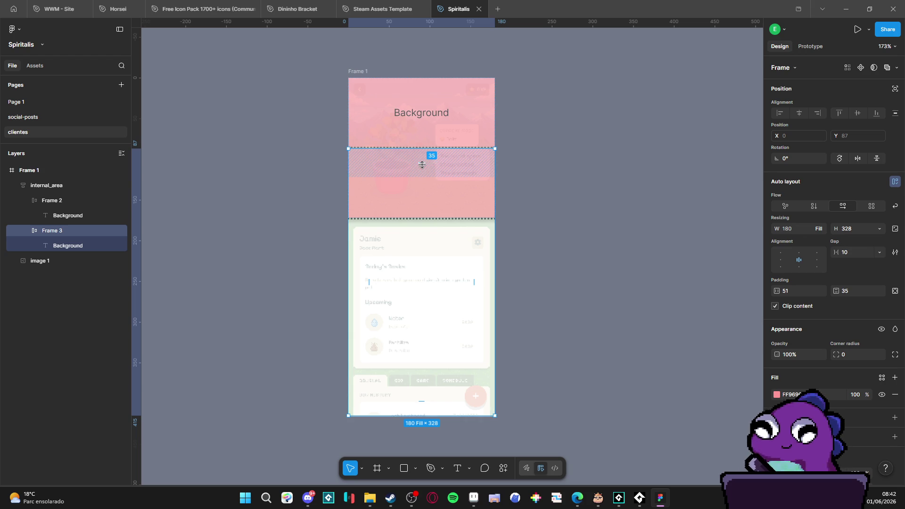
left_click(67, 200)
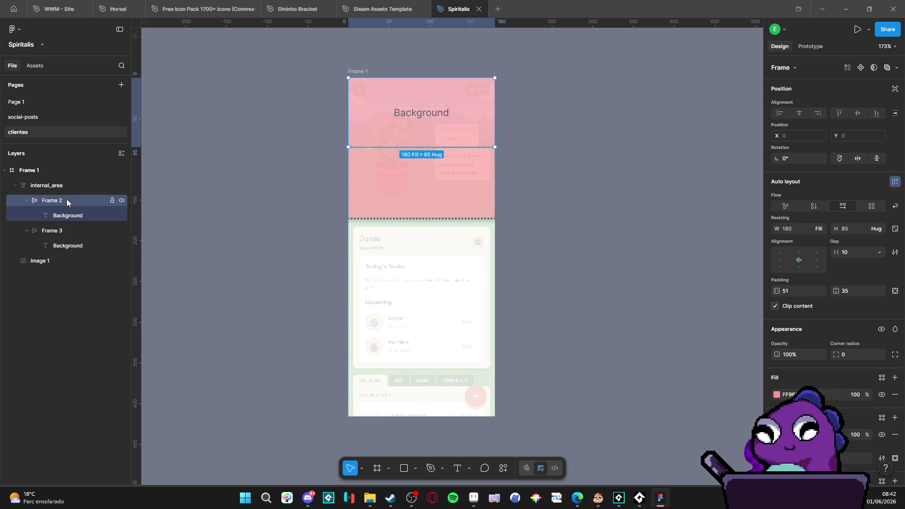
left_click(64, 230)
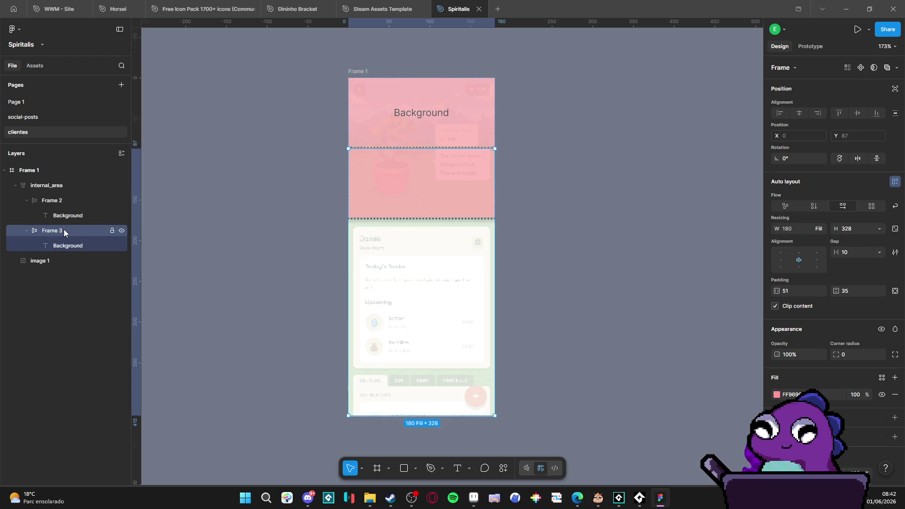
key("Delete")
- Stretch internal_area to about 404 tall and duplicate Frame 2 again
left_click(54, 201)
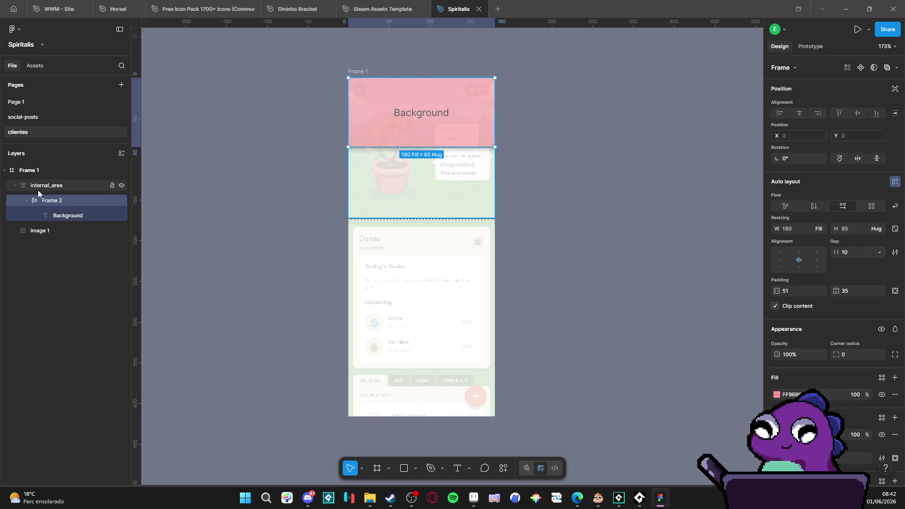
left_click(38, 189)
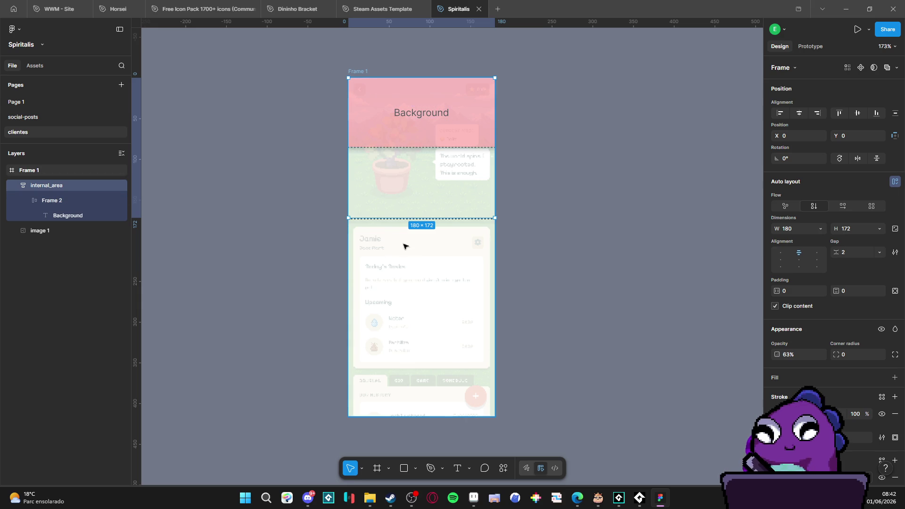
left_click_drag(419, 218, 427, 408)
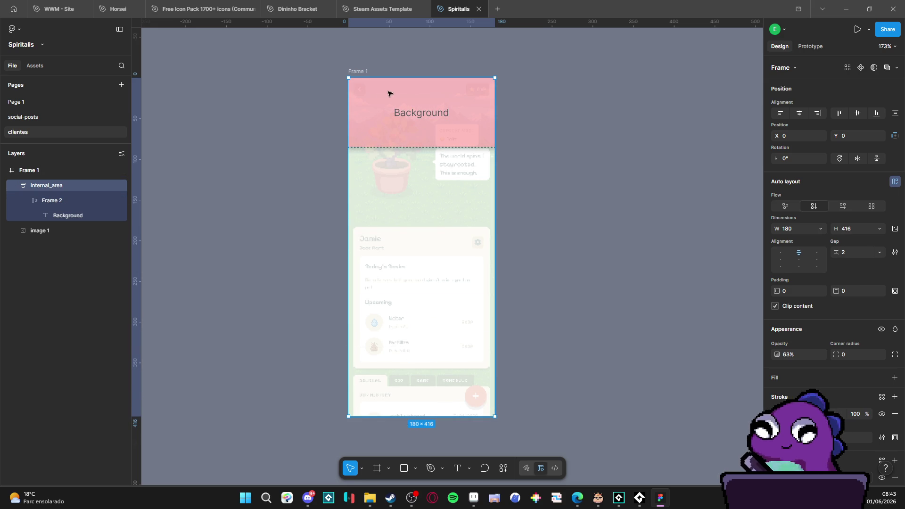
left_click(72, 200)
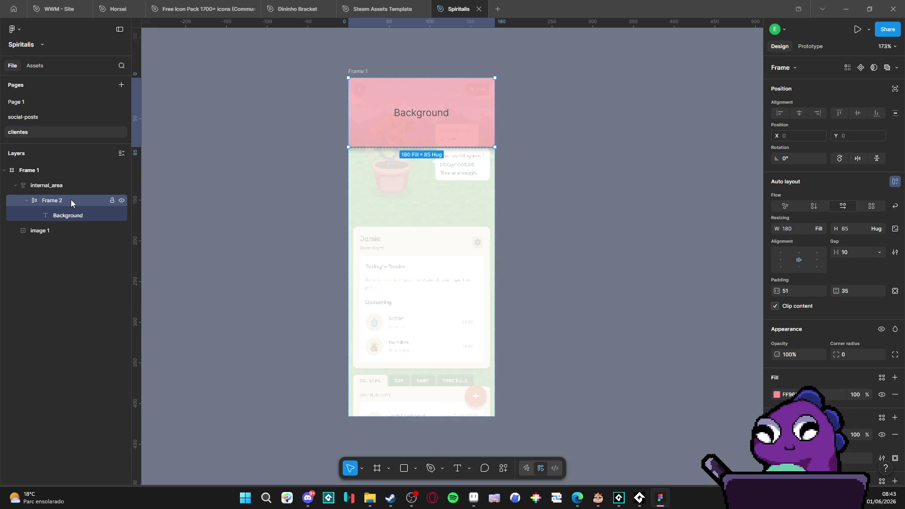
key("ctrl+d")
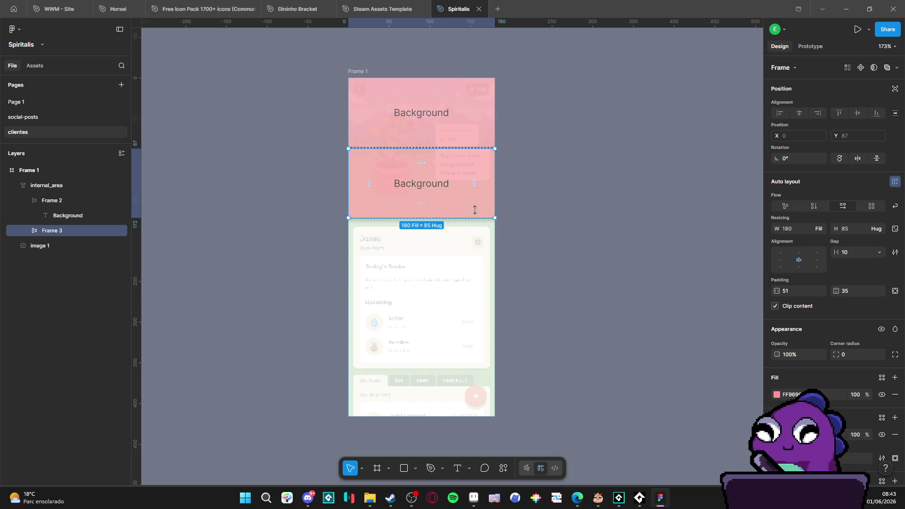
- Make Frame 3 fill internal_area's remaining height
left_click(879, 229)
left_click(862, 241)
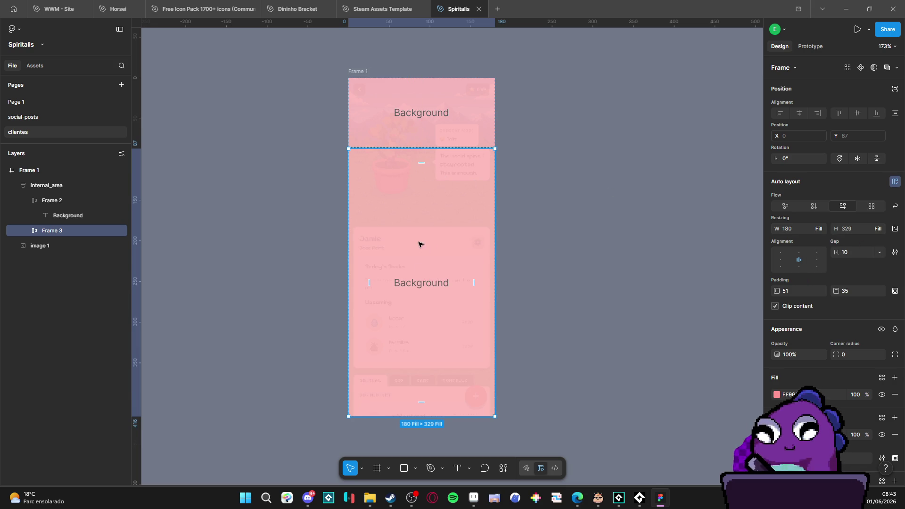
left_click(417, 284)
- Change Frame 3's label text to 'bg-pattern'
double_click(416, 285)
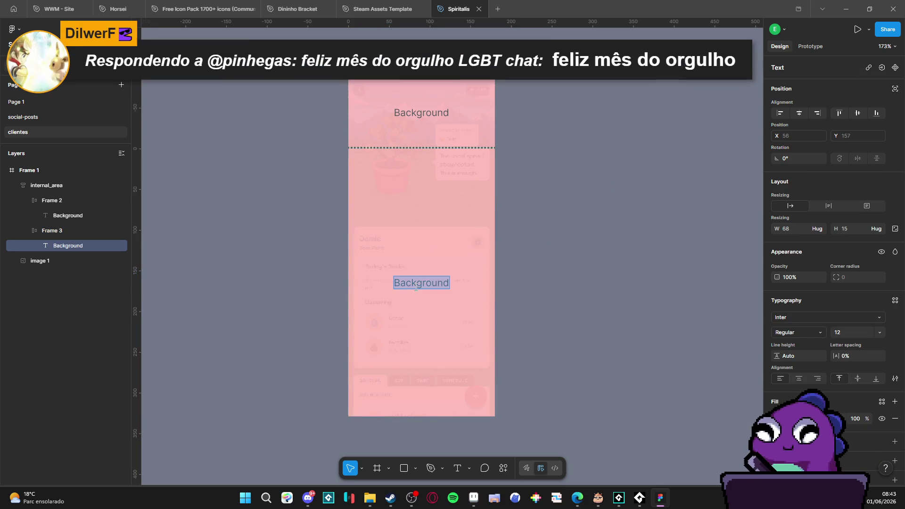
type("bg")
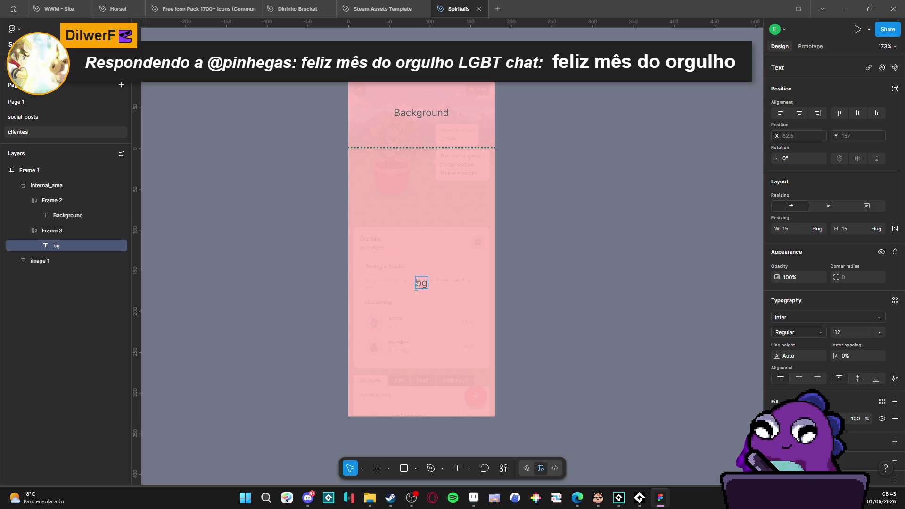
type("-pattern")
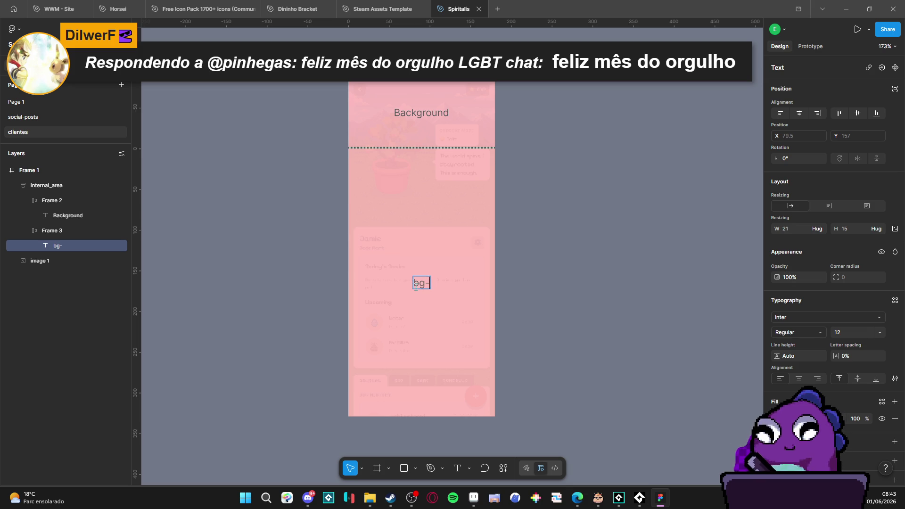
key("Escape")
left_click(547, 279)
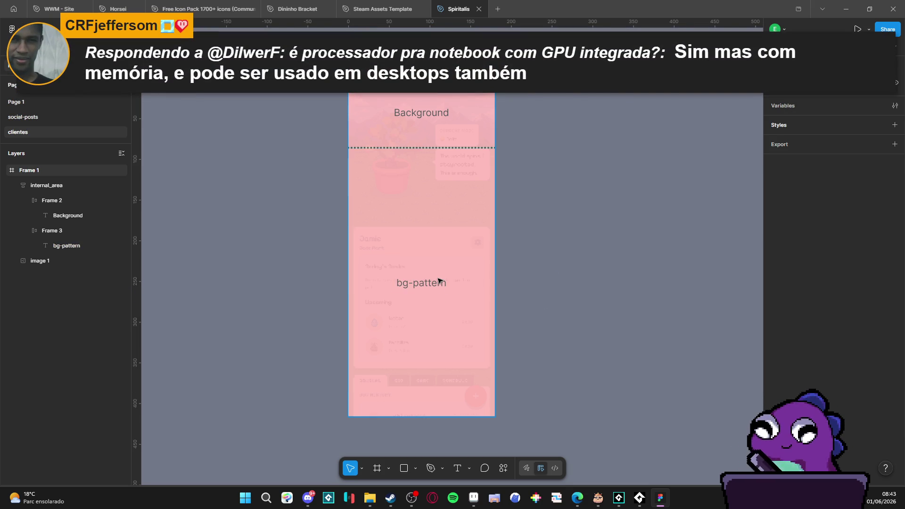
left_click(473, 115)
left_click(381, 104)
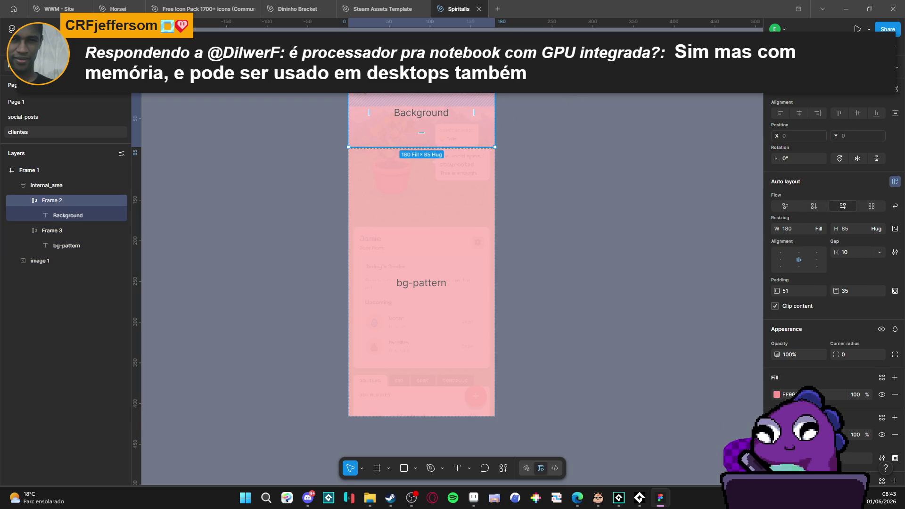
- Edit the top row's label to read 'Background(180×100)'
left_click(444, 115)
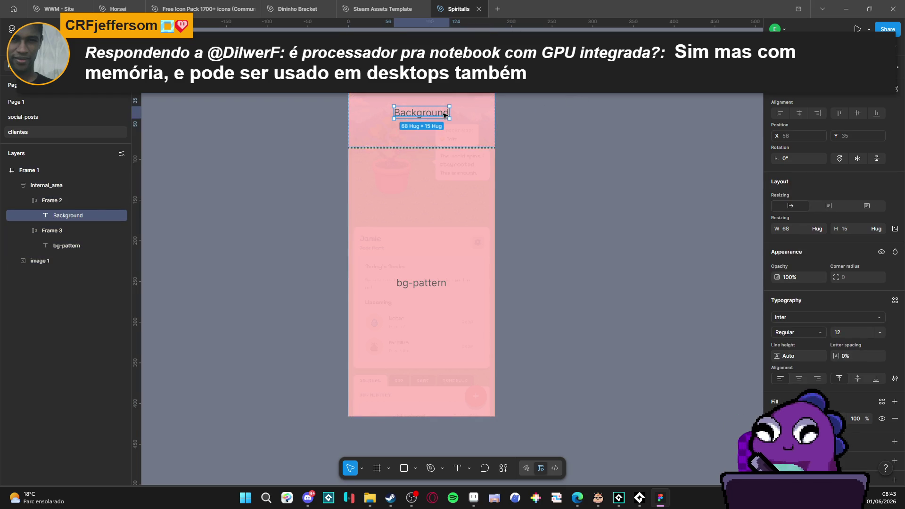
double_click(444, 115)
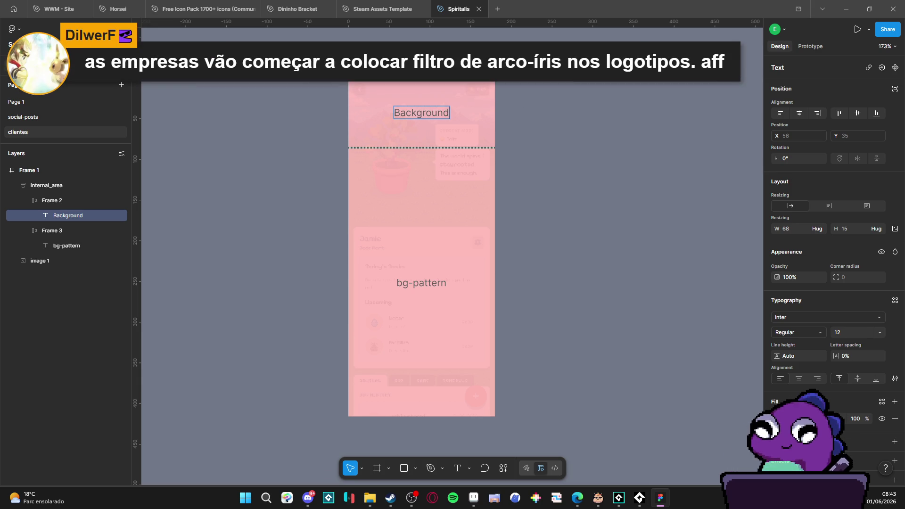
type("(80x)")
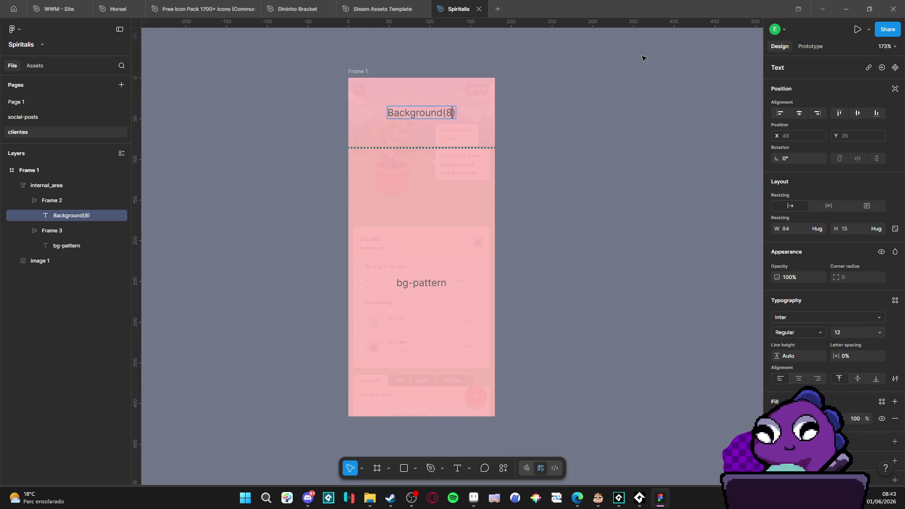
type("100")
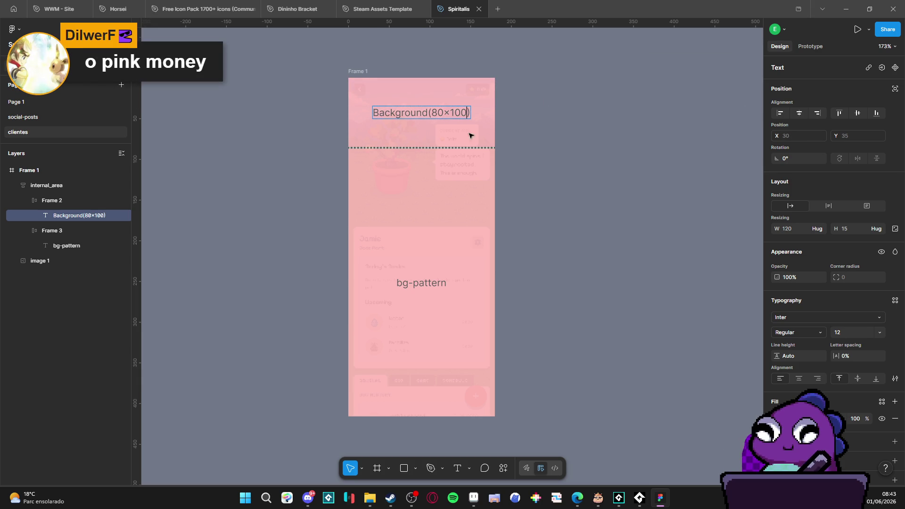
left_click(473, 498)
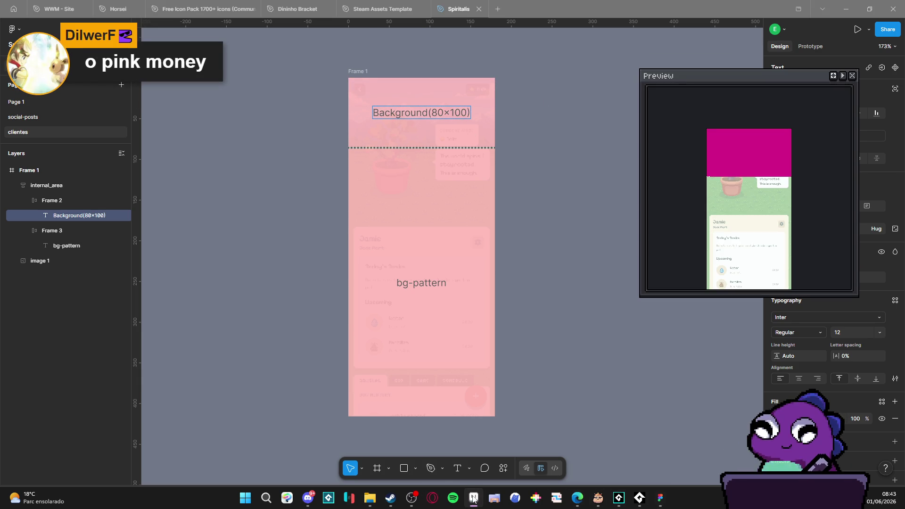
left_click(473, 498)
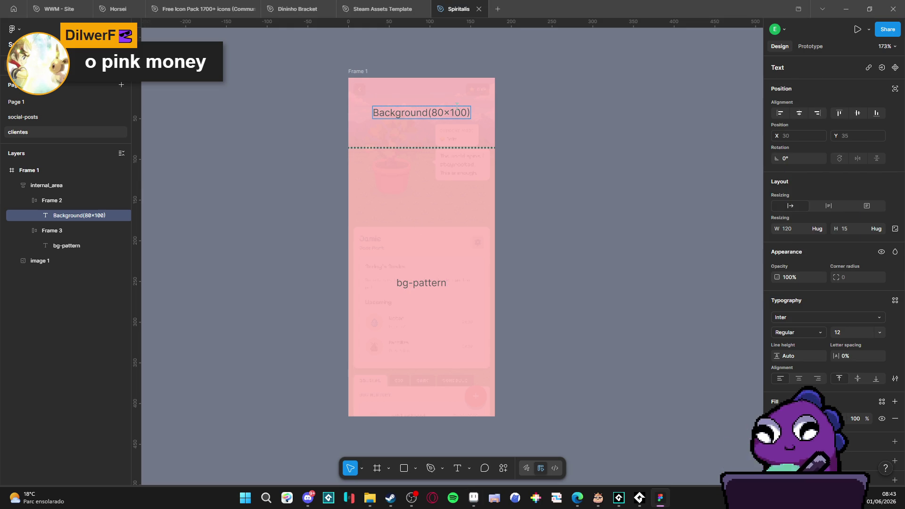
left_click_drag(430, 114, 468, 113)
type("180×100")
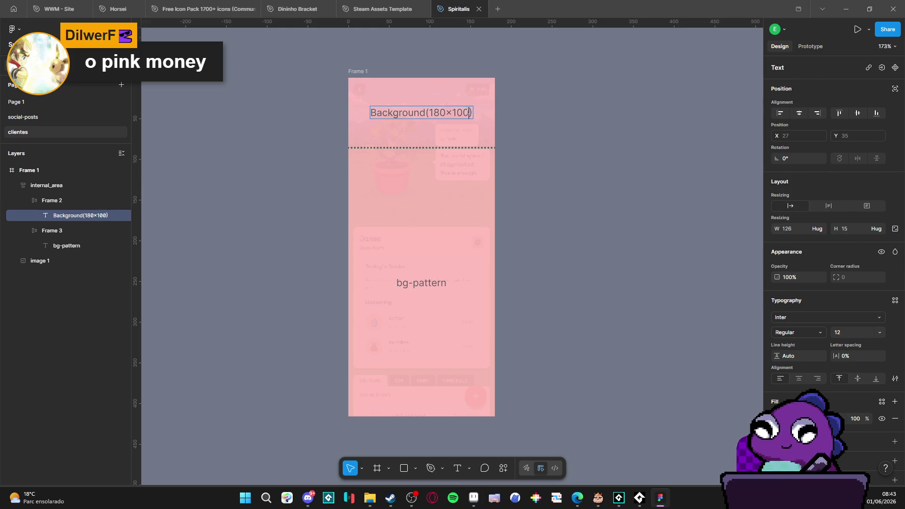
key("Escape")
- Edit the second row's label to read 'bg-pattern(seamless-texture)'
left_click(443, 286)
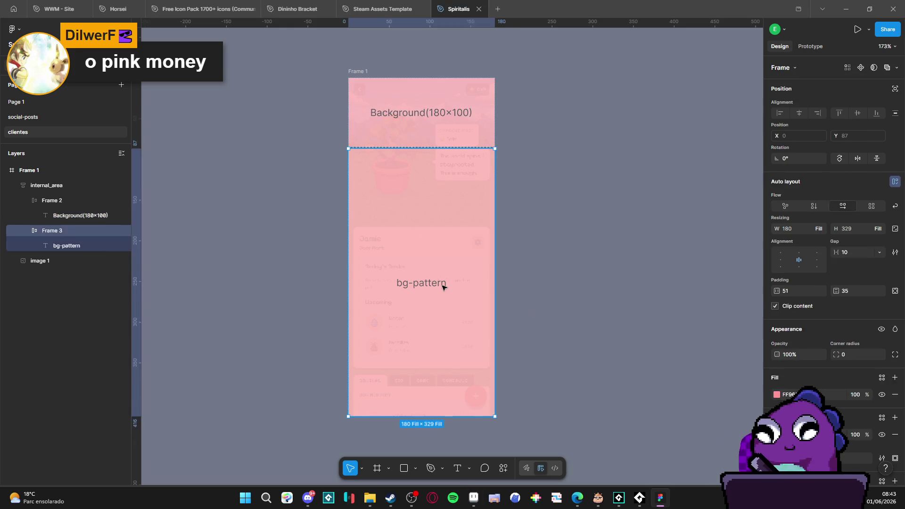
left_click(443, 284)
double_click(443, 284)
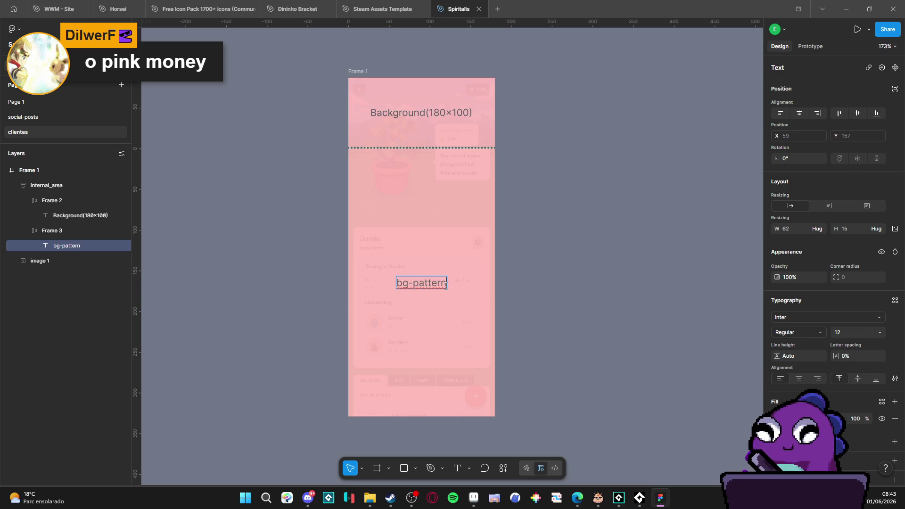
type("()")
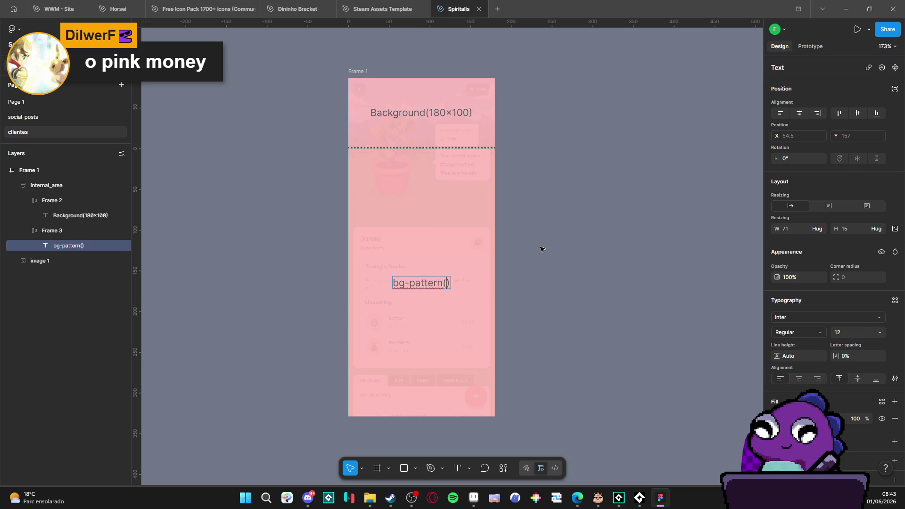
type("seamless-tex")
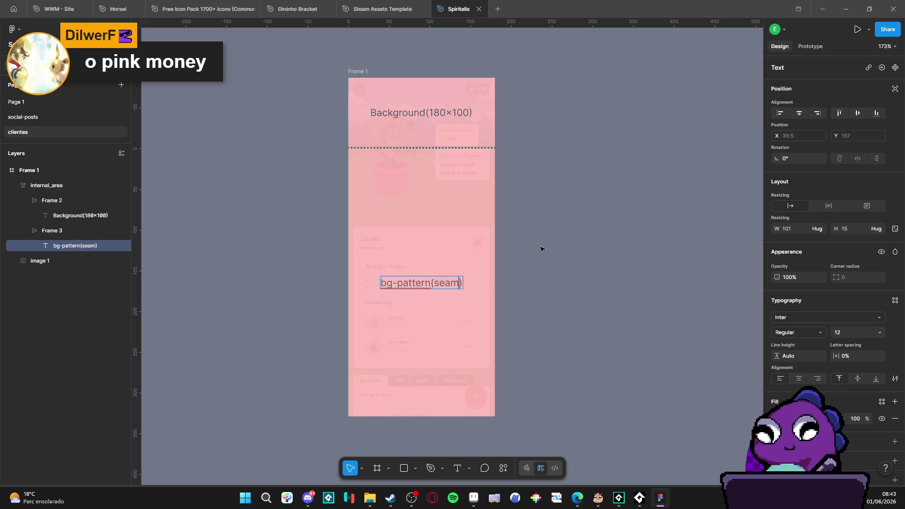
type("ture")
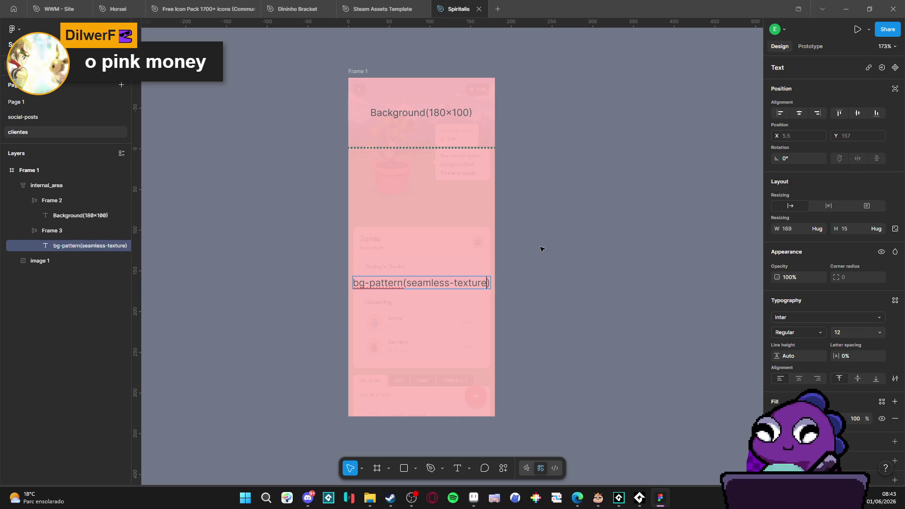
key("Escape")
left_click(546, 259)
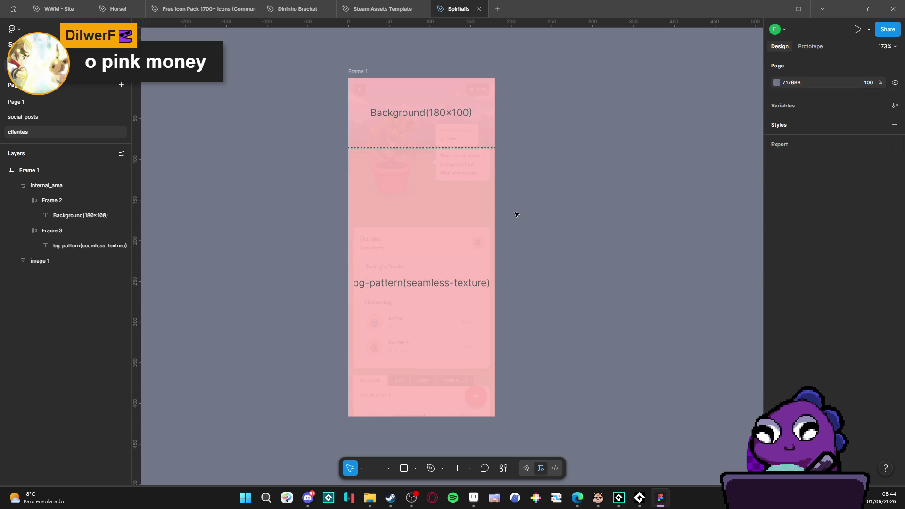
left_click(473, 497)
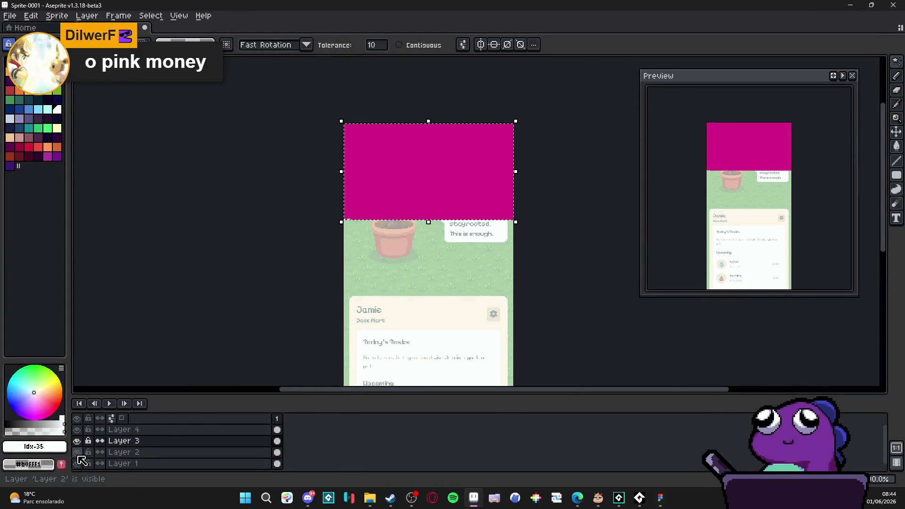
- Hide Layer 3's pink rectangle in Aseprite and minimise the Aseprite window
left_click(78, 440)
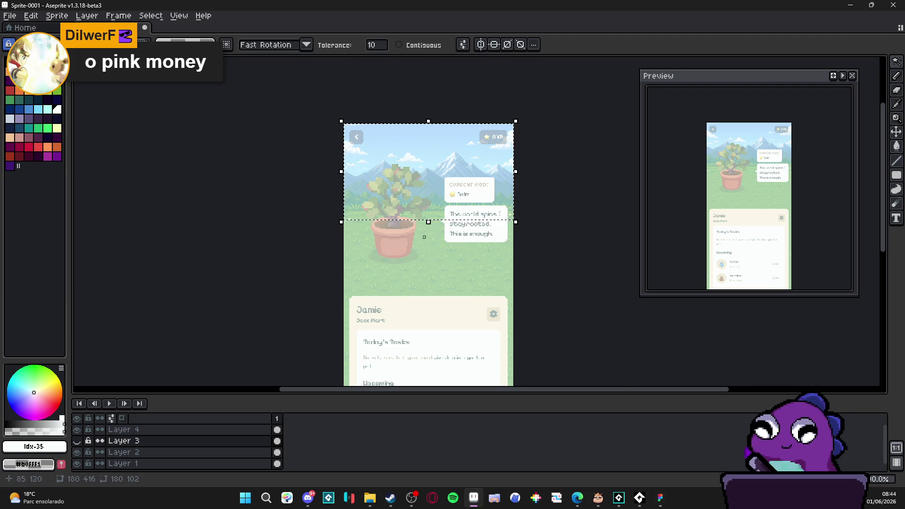
scroll(391, 221, "up", 2)
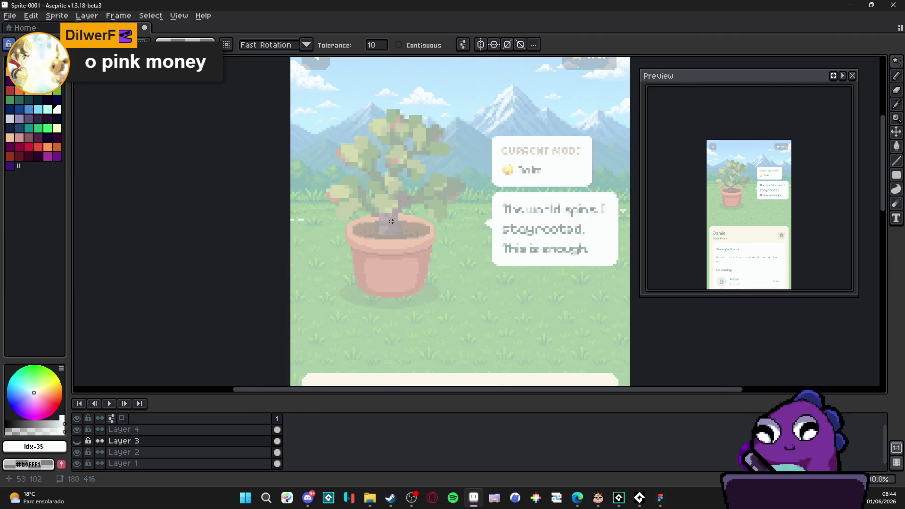
scroll(391, 221, "down", 2)
left_click(850, 5)
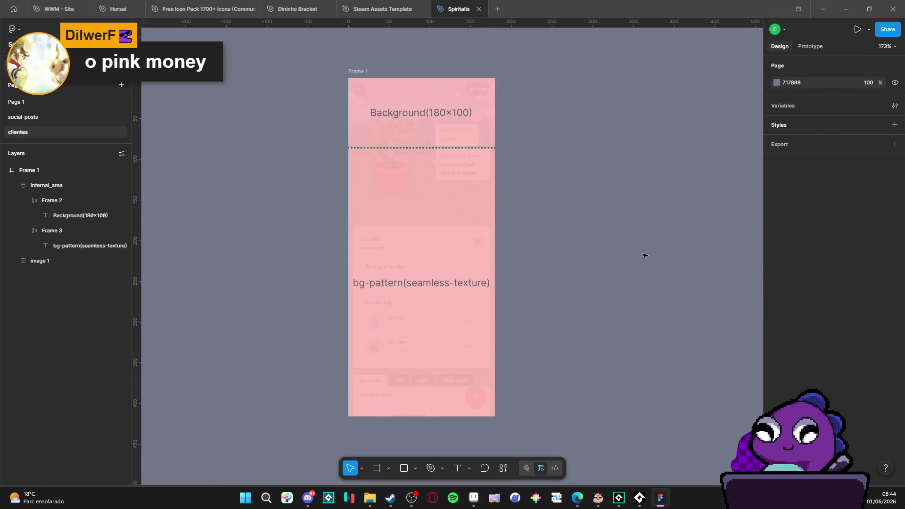
- Rename the outer Frame 1 to 'app-background-mock'
scroll(555, 259, "right", 1)
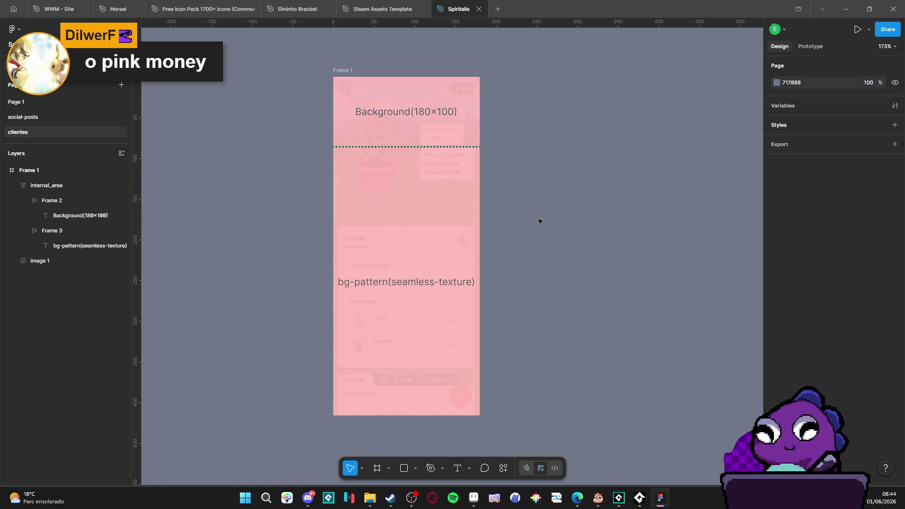
left_click(346, 71)
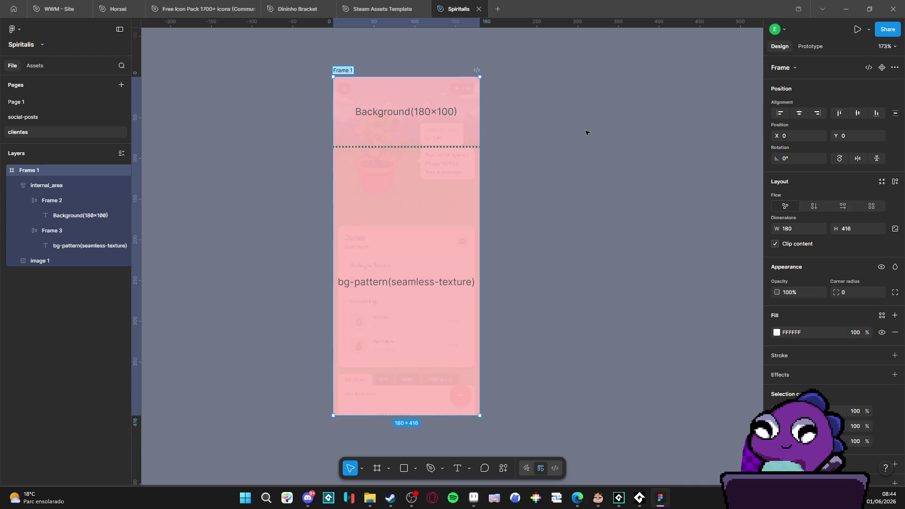
type("app-")
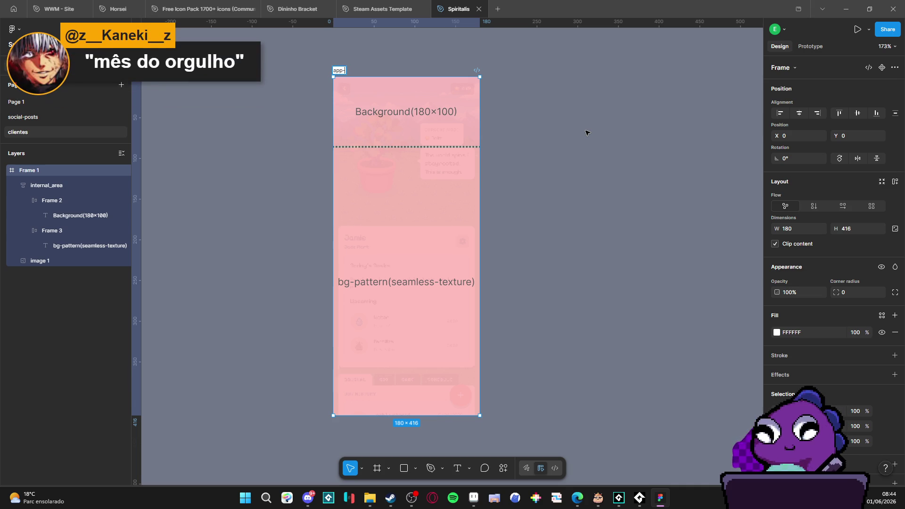
type("backgroun")
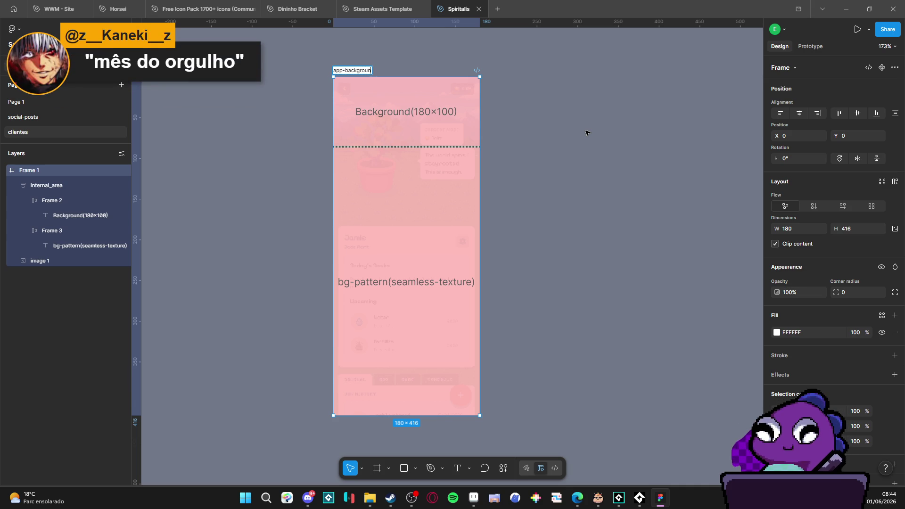
type("d-mock")
left_click(586, 132)
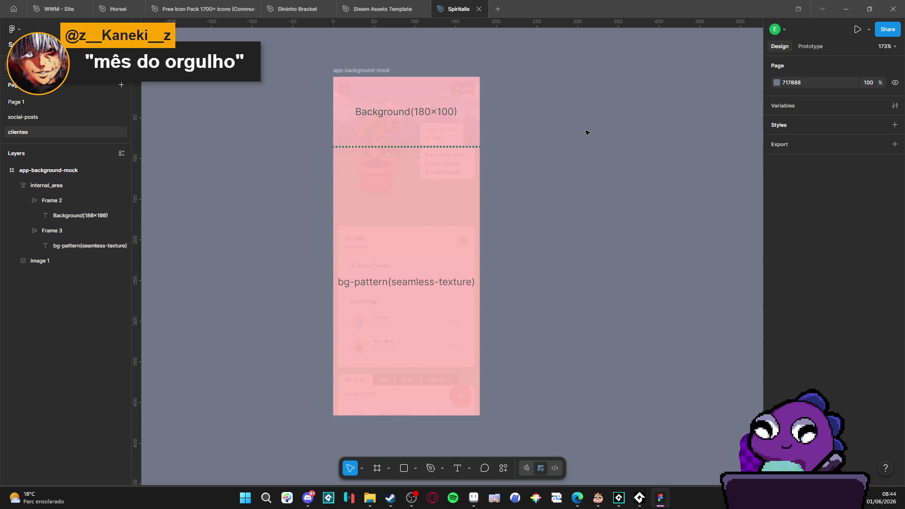
scroll(543, 230, "up", 2)
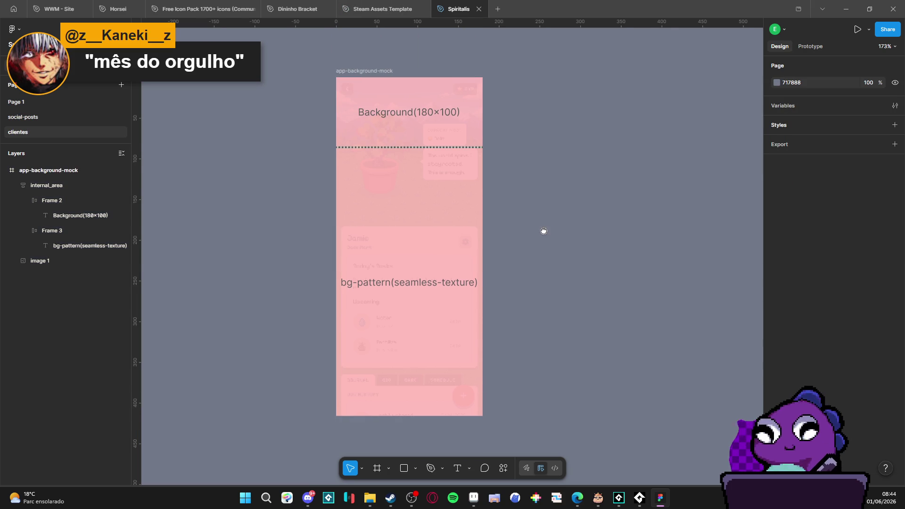
scroll(561, 241, "left", 1)
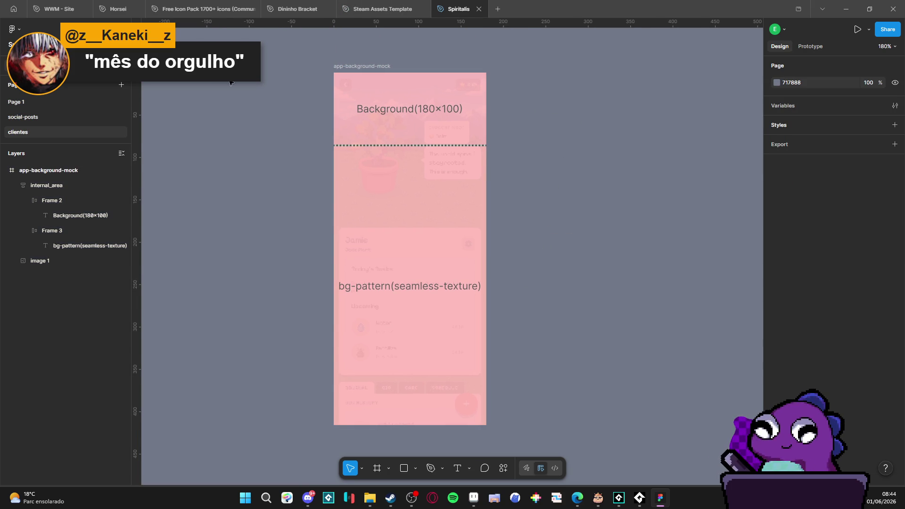
- Recolour Frame 3's fill to yellow-green E3FF96 and snip a screenshot around the mockup frame
left_click(426, 245)
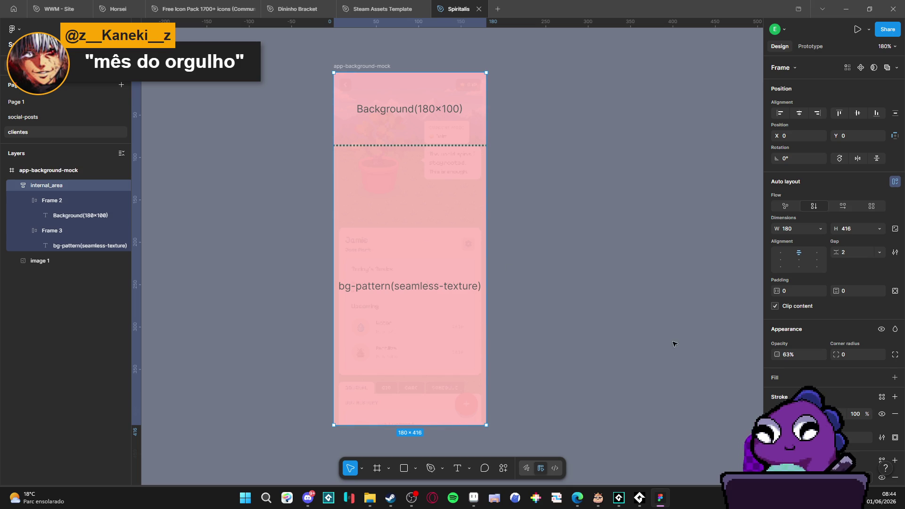
left_click(49, 231)
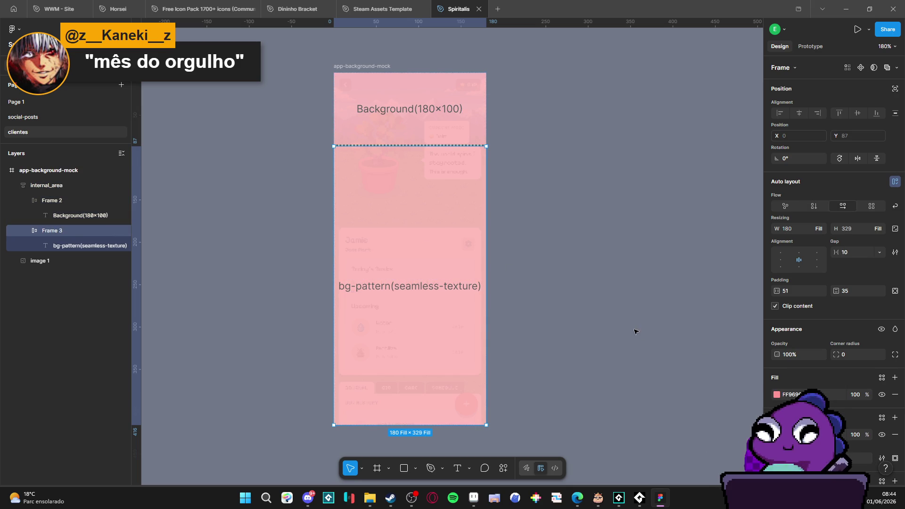
left_click(777, 395)
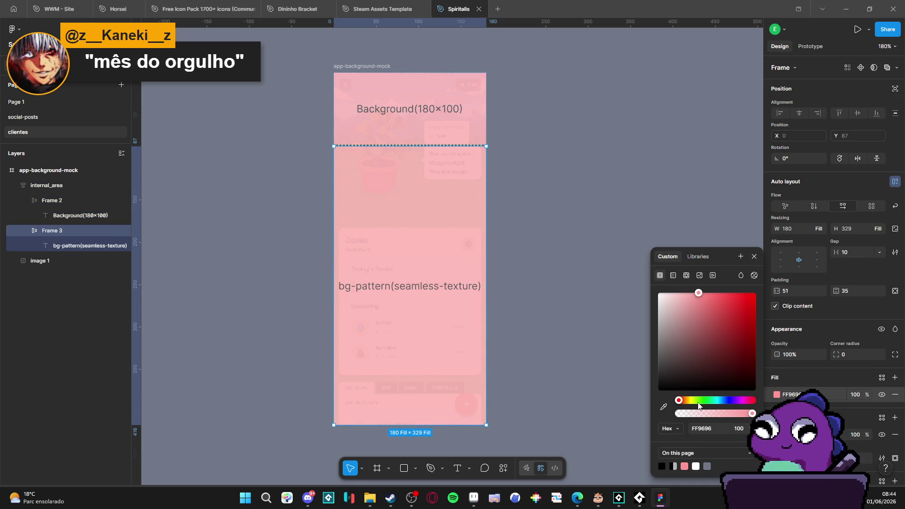
left_click(702, 400)
left_click_drag(703, 403, 694, 400)
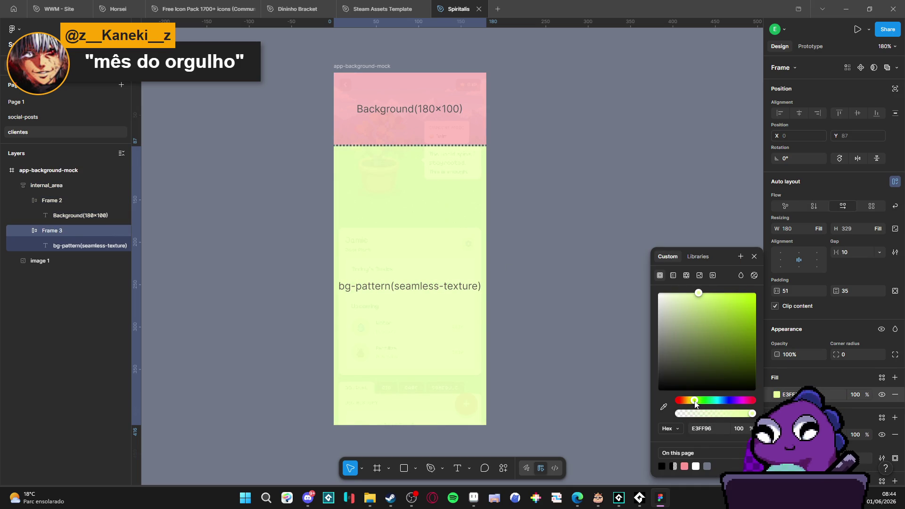
left_click(634, 346)
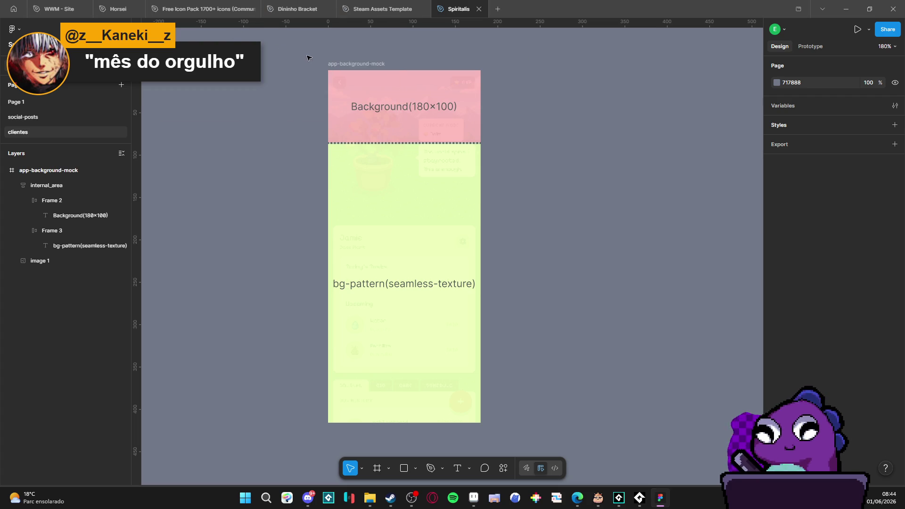
key("super+shift+s")
mouse_move(296, 50)
left_mouse_down()
mouse_move(495, 348)
mouse_move(491, 434)
mouse_move(500, 431)
left_mouse_up()
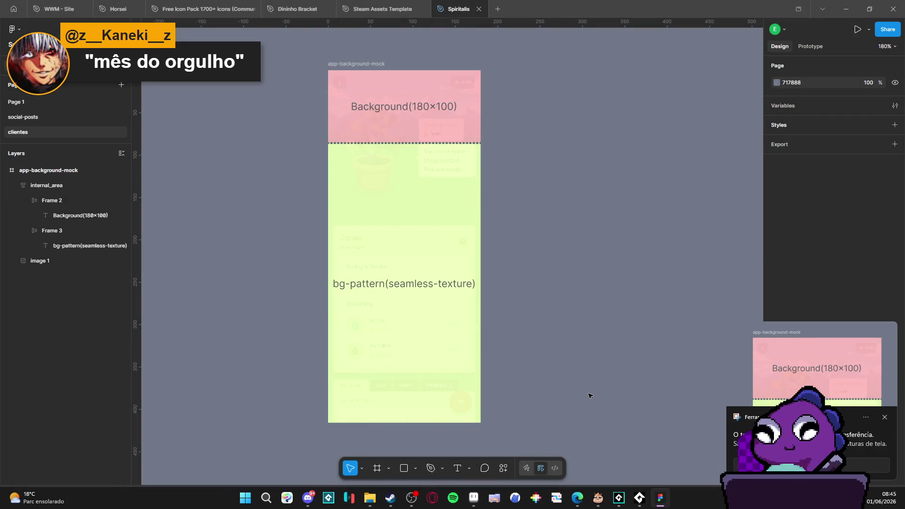
- Dismiss the screenshot notification and bring an Edge window to the front
left_click(885, 417)
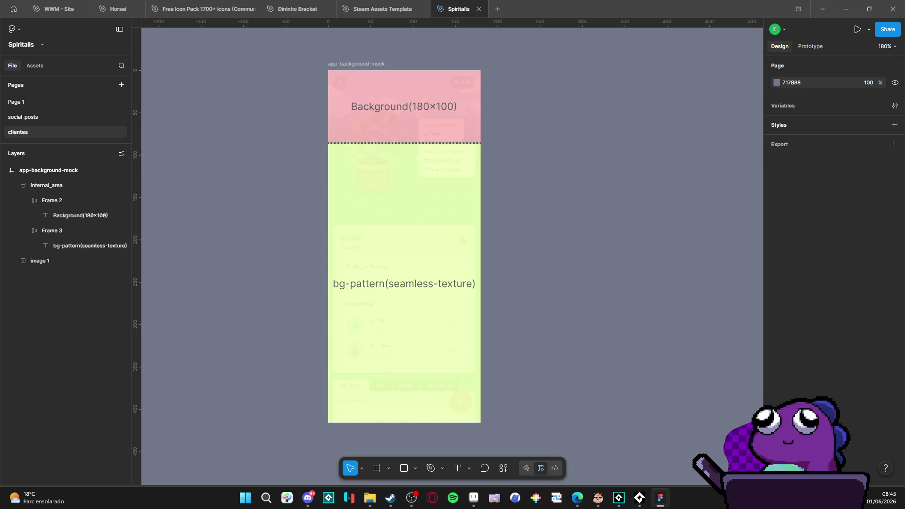
left_click(410, 506)
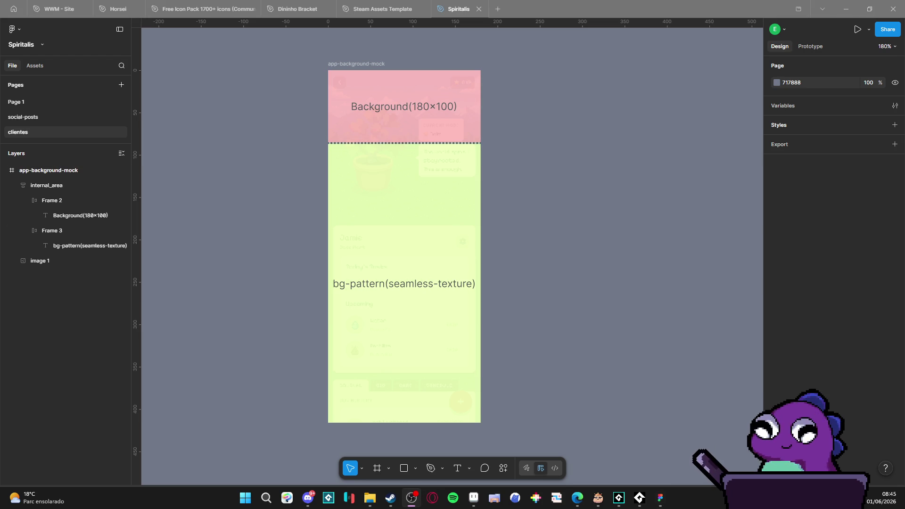
key("alt+Tab")
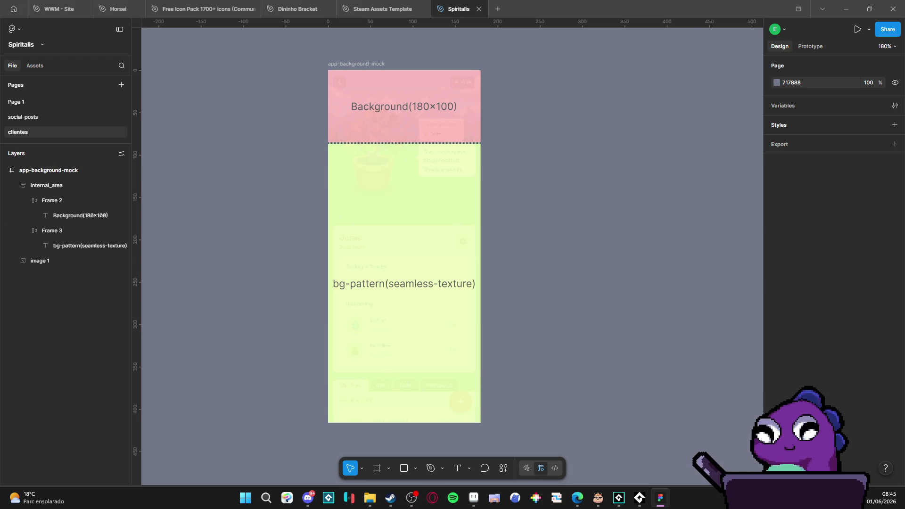
left_click(578, 497)
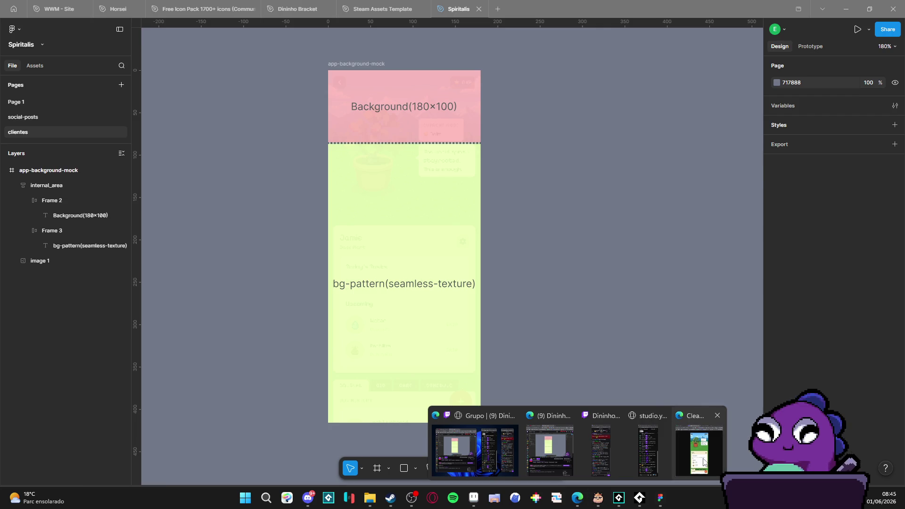
left_click(704, 461)
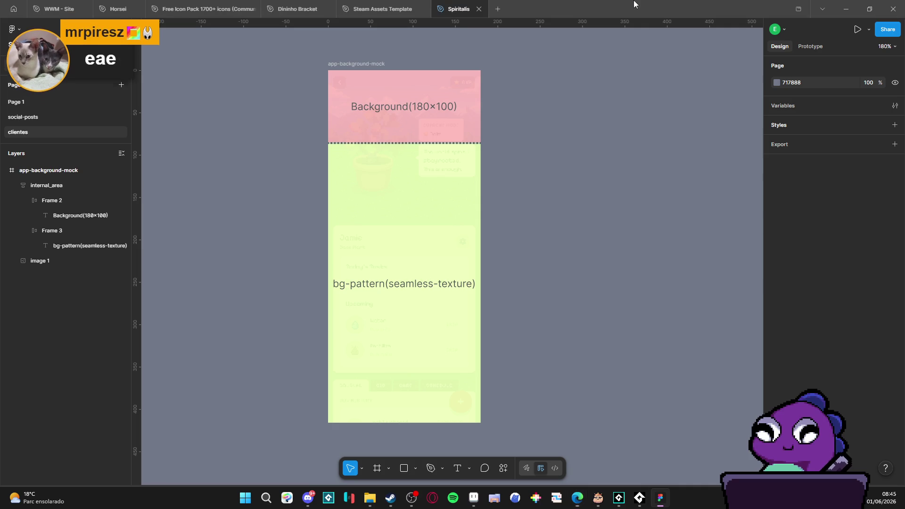
- Return to Figma and minimize it to reveal GameMaker
left_click(21, 149)
key("super")
left_click(578, 497)
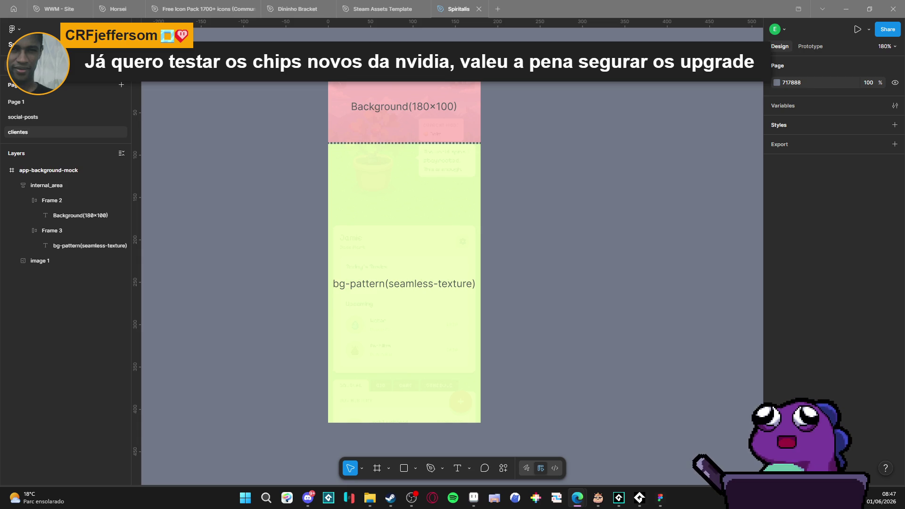
left_click(847, 6)
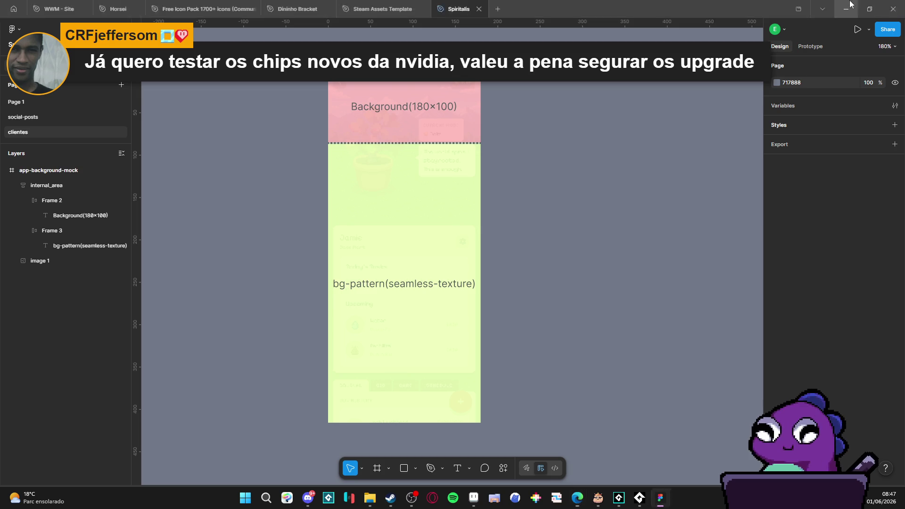
- Widen GameMaker's room view by narrowing the Asset Browser, then switch windows
left_click_drag(692, 160, 740, 169)
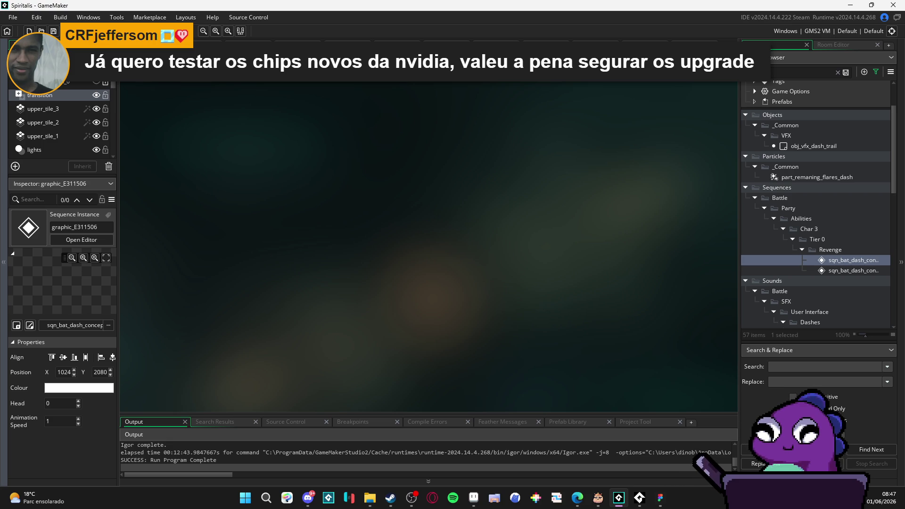
key("alt+Tab")
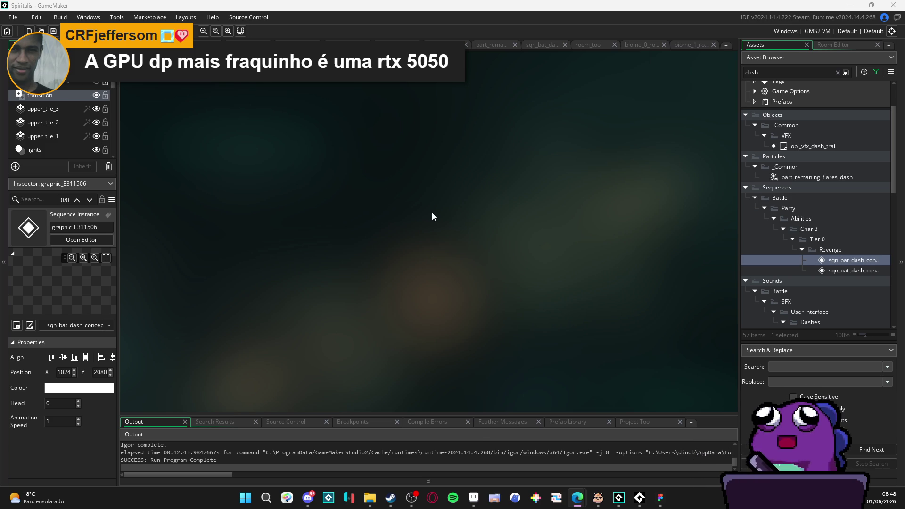
- Bring up the File Explorer Vídeos window, clear the recording selection and go to RPGENEROUS
mouse_move(474, 498)
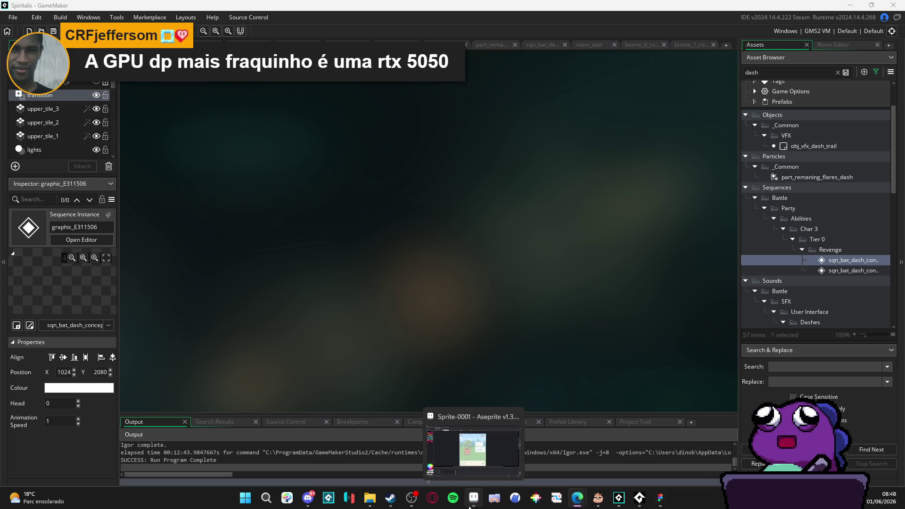
mouse_move(370, 497)
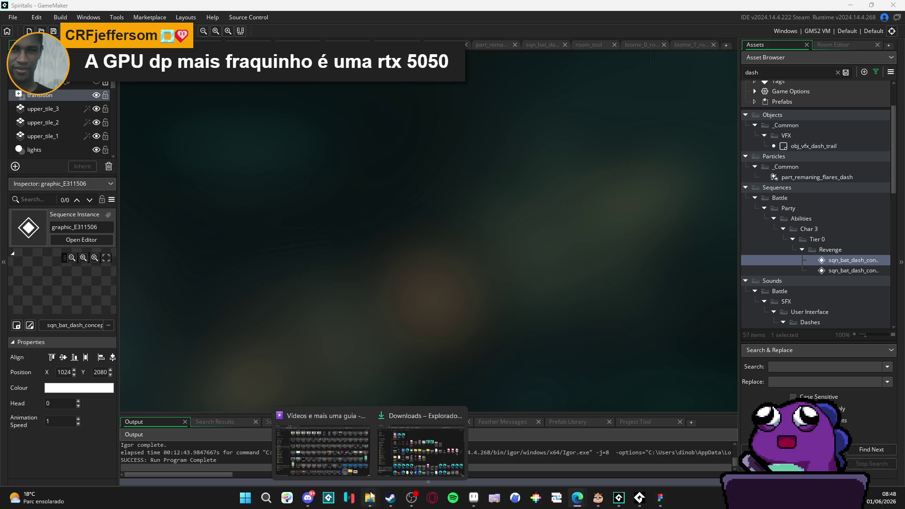
left_click(330, 465)
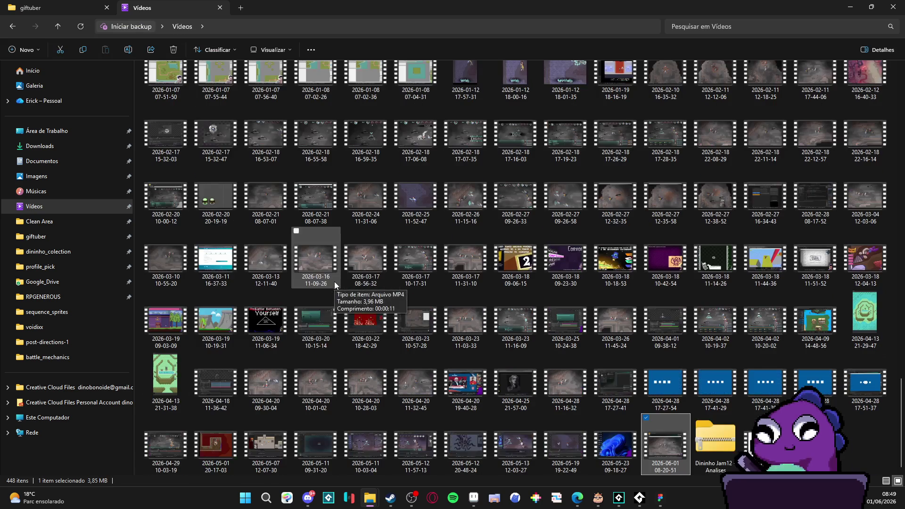
key("Escape")
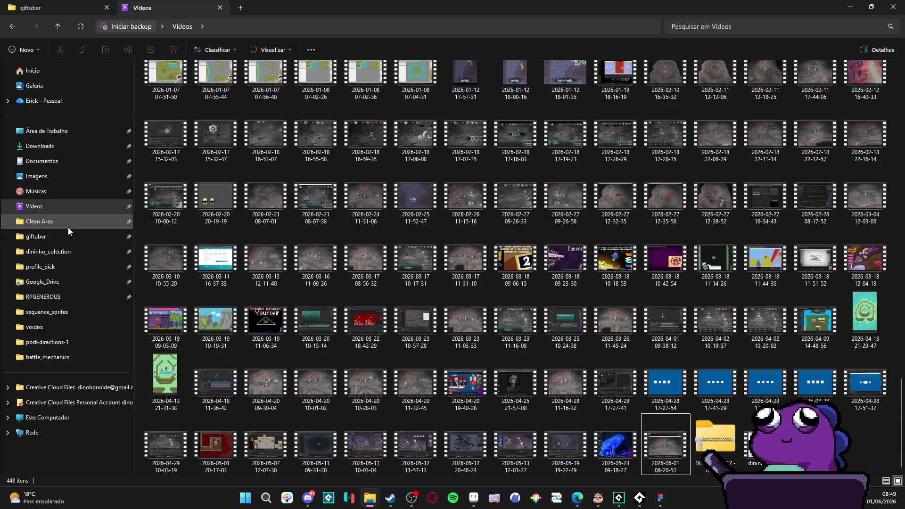
left_click(61, 297)
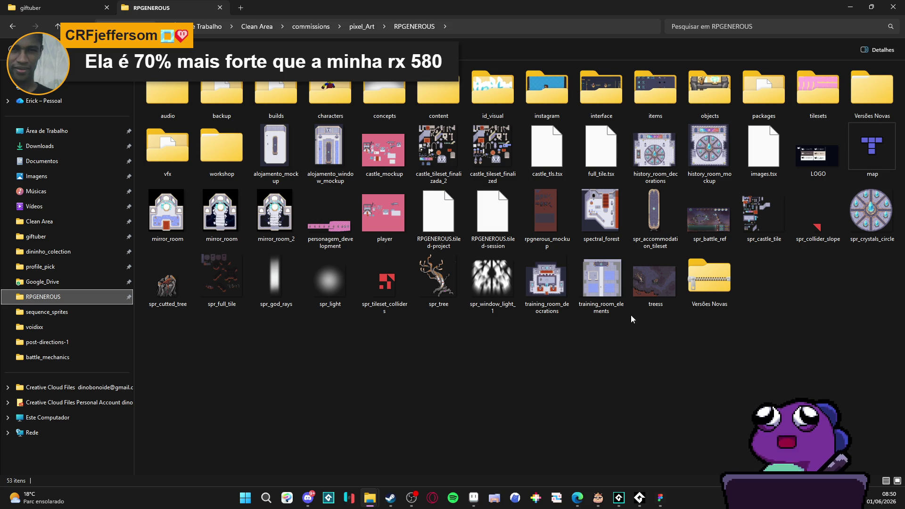
- Move focus into the RPGENEROUS folder's file list
left_click(545, 354)
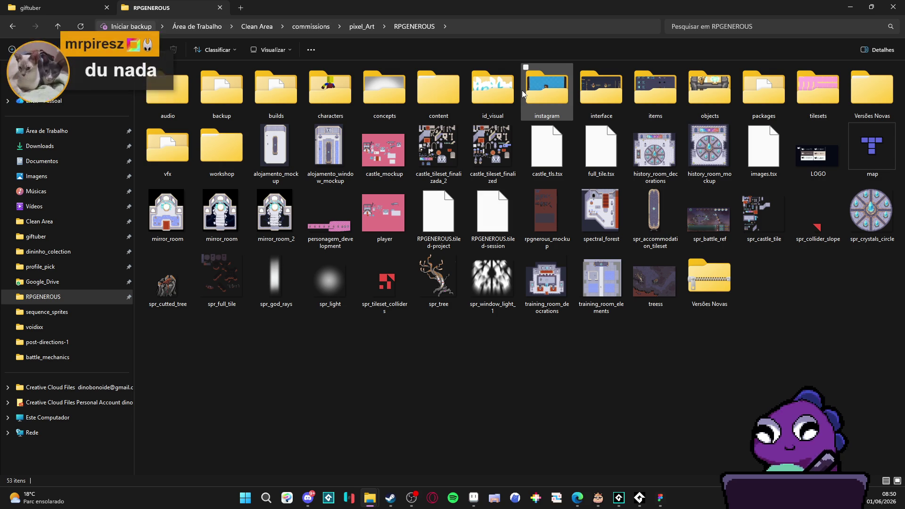
- Open the interface folder and launch interface_mockup in Aseprite
mouse_move(522, 89)
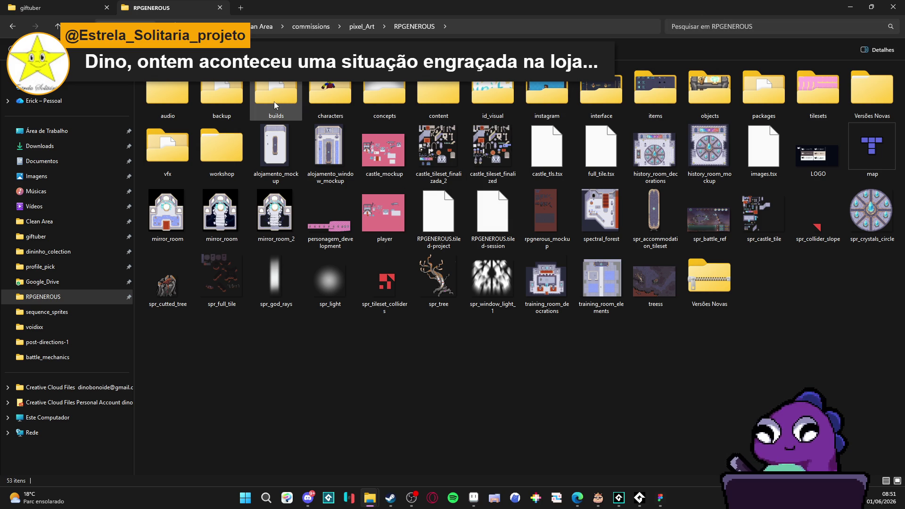
mouse_move(274, 104)
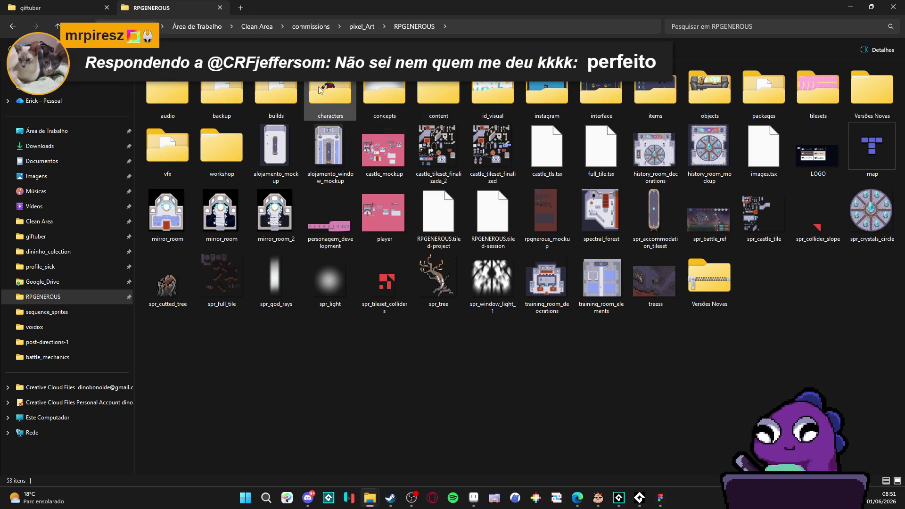
mouse_move(330, 138)
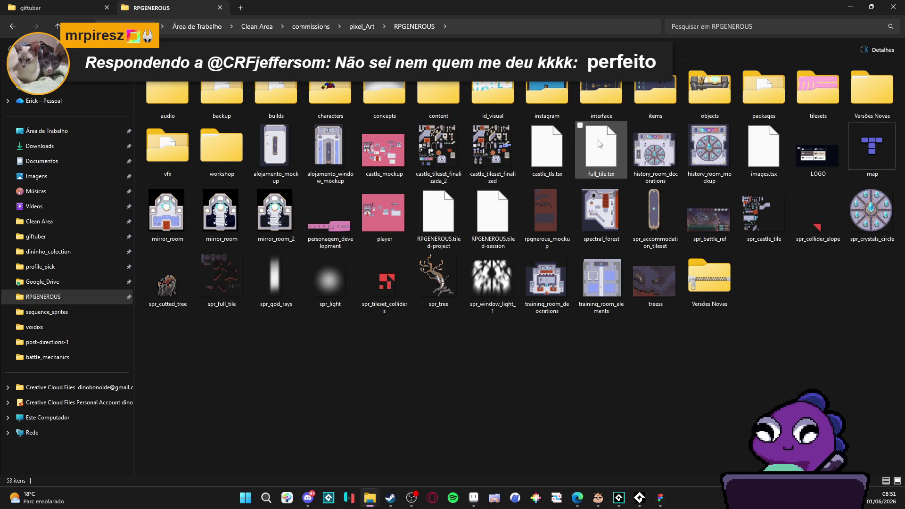
double_click(601, 101)
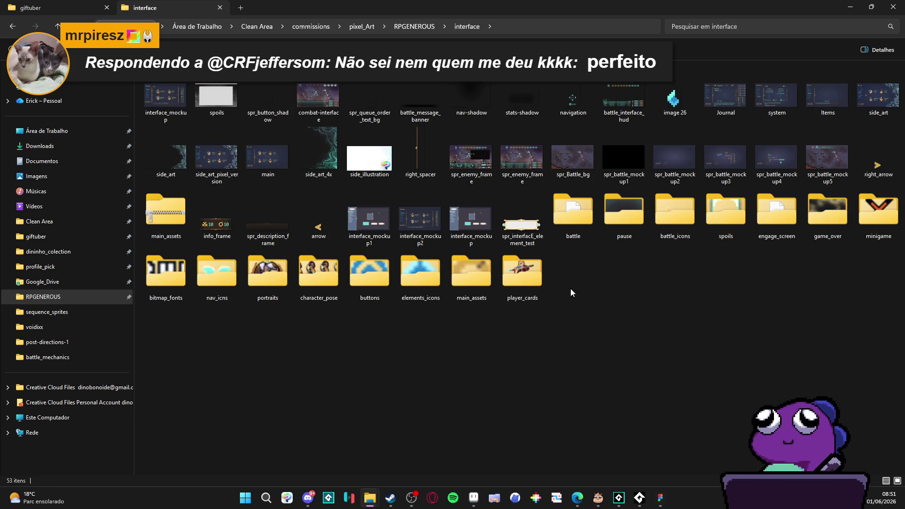
double_click(174, 102)
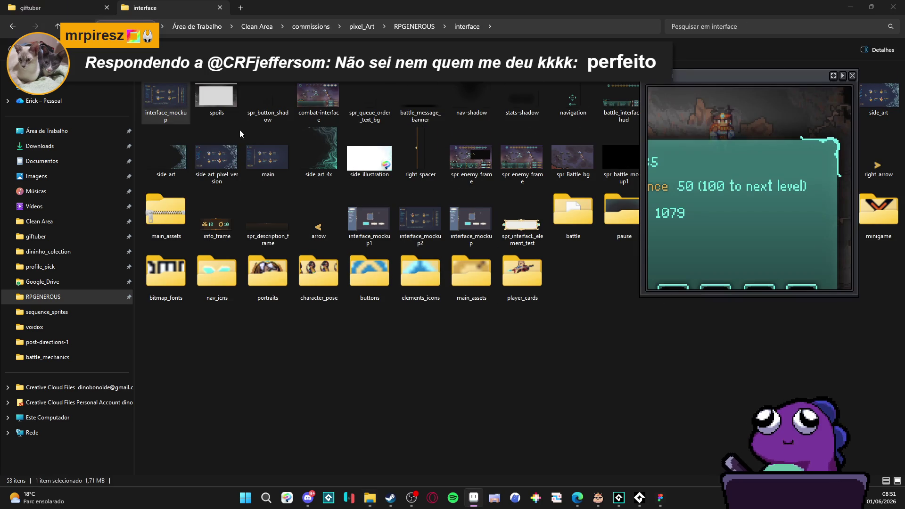
left_click(473, 502)
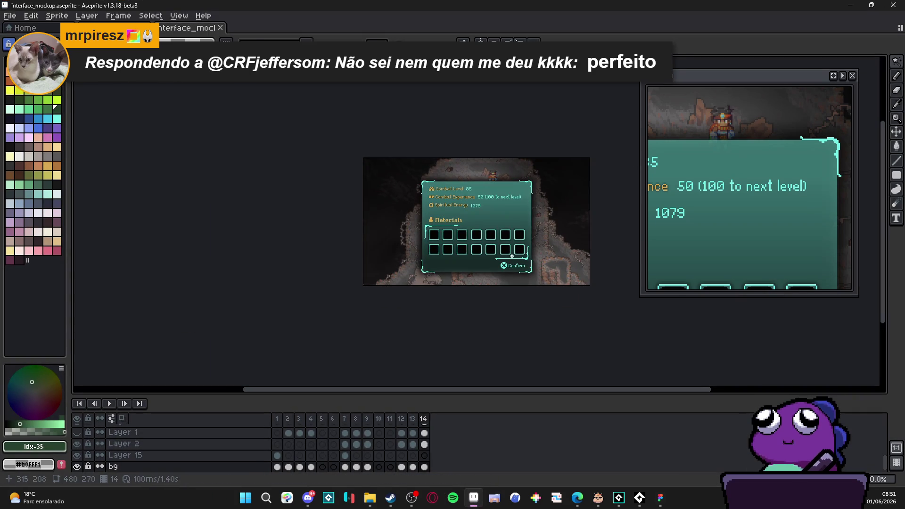
- Show frame 13 of interface_mockup, pan onto the combat menu and activate Layer 14
scroll(425, 268, "up", 1)
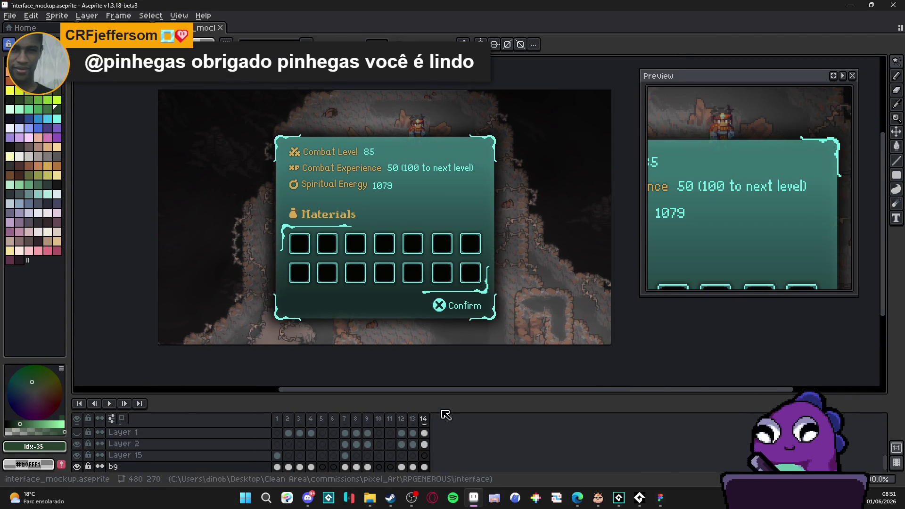
left_click(427, 418)
left_click(413, 419)
scroll(522, 167, "up", 2)
mouse_move(548, 167)
left_mouse_down()
mouse_move(466, 159)
mouse_move(476, 182)
mouse_move(474, 155)
left_mouse_up()
left_click(468, 158, "ctrl")
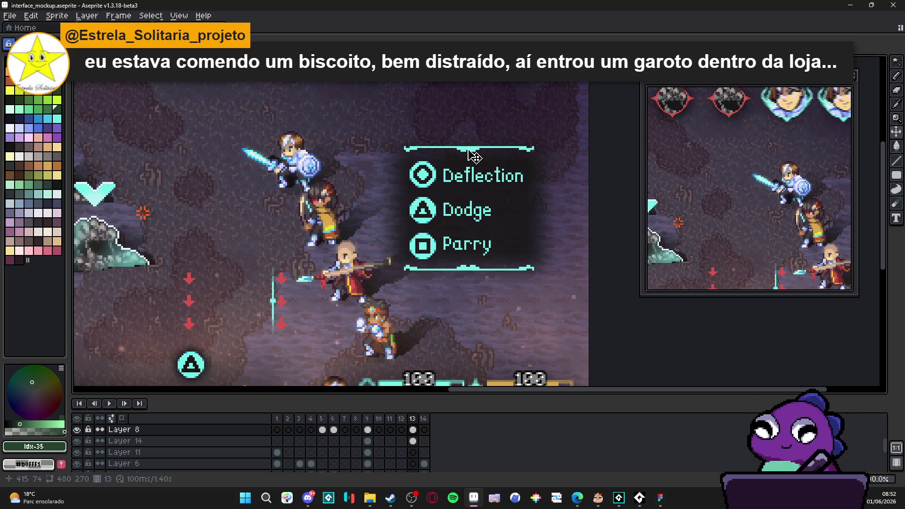
- Turn on the grid and select the Deflection/Dodge/Parry menu box for copying
scroll(753, 131, "down", 3)
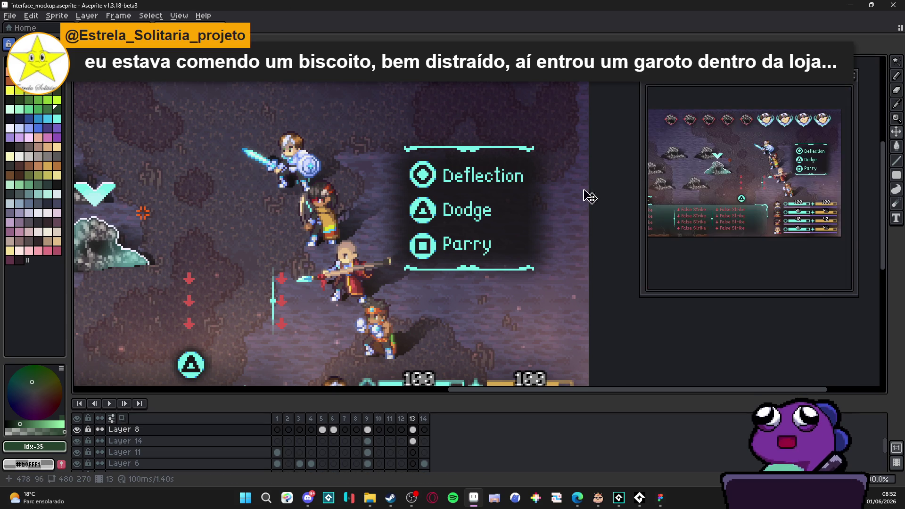
scroll(520, 195, "right", 2)
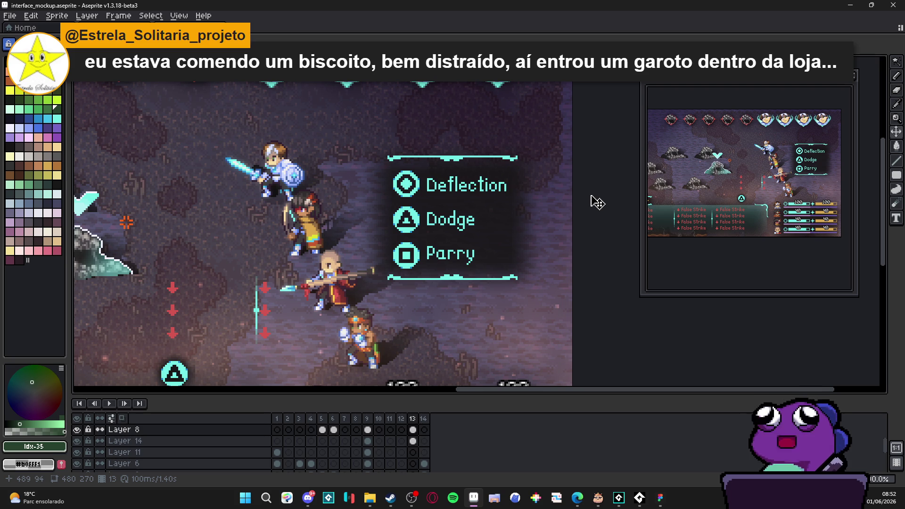
scroll(552, 200, "down", 1)
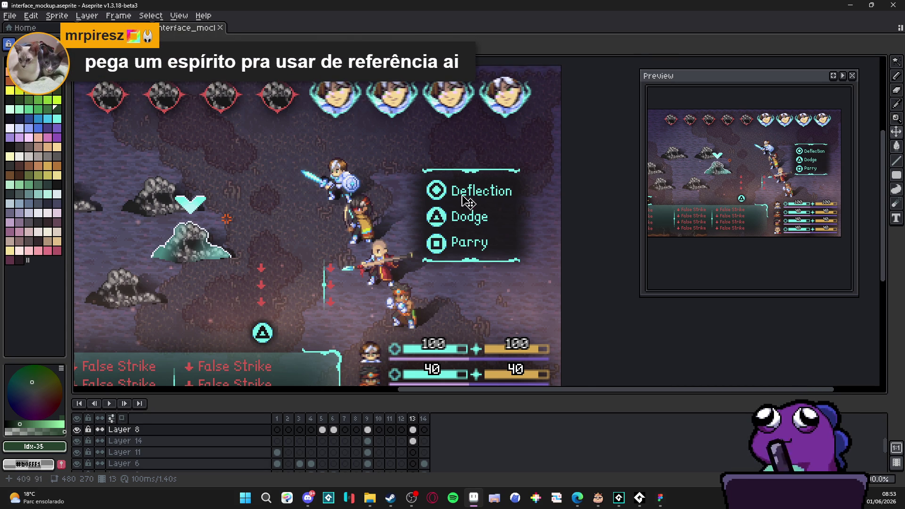
scroll(476, 174, "up", 1)
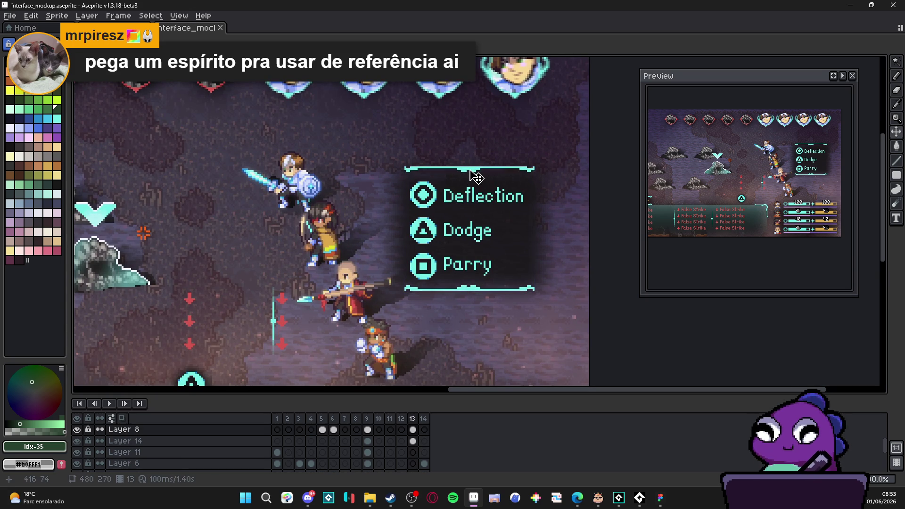
key("ctrl+apostrophe")
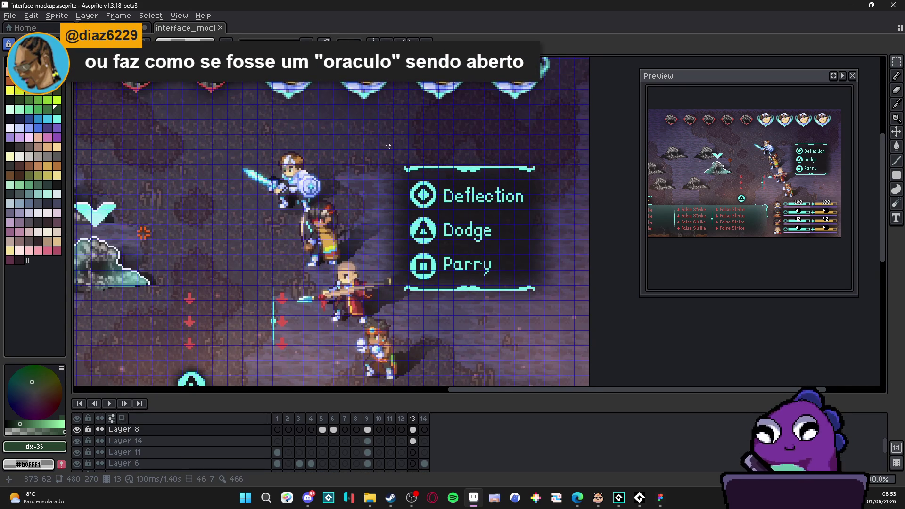
mouse_move(381, 141)
left_mouse_down()
mouse_move(556, 293)
mouse_move(568, 324)
mouse_move(555, 320)
left_mouse_up()
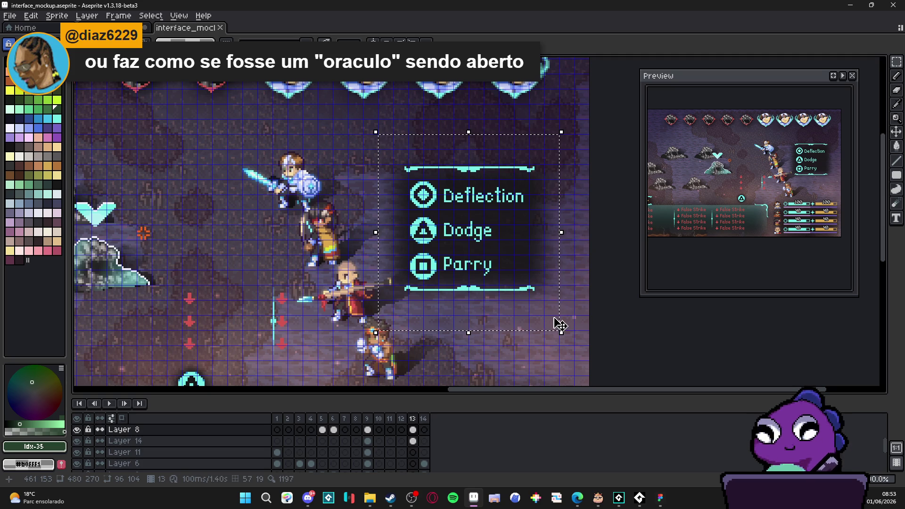
left_click(476, 293)
- Create a new 96×104 transparent sprite and paste the menu art into it
left_click(9, 16)
left_click(21, 26)
left_click(424, 348)
key("ctrl+v")
scroll(495, 216, "up", 3)
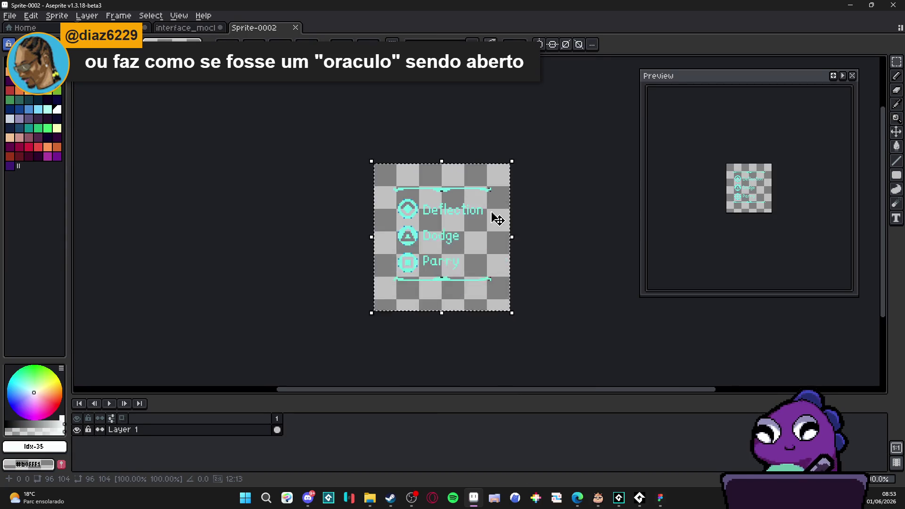
- Commit the paste and erase the two dark pixels on the top bar
key("Return")
scroll(364, 208, "up", 2)
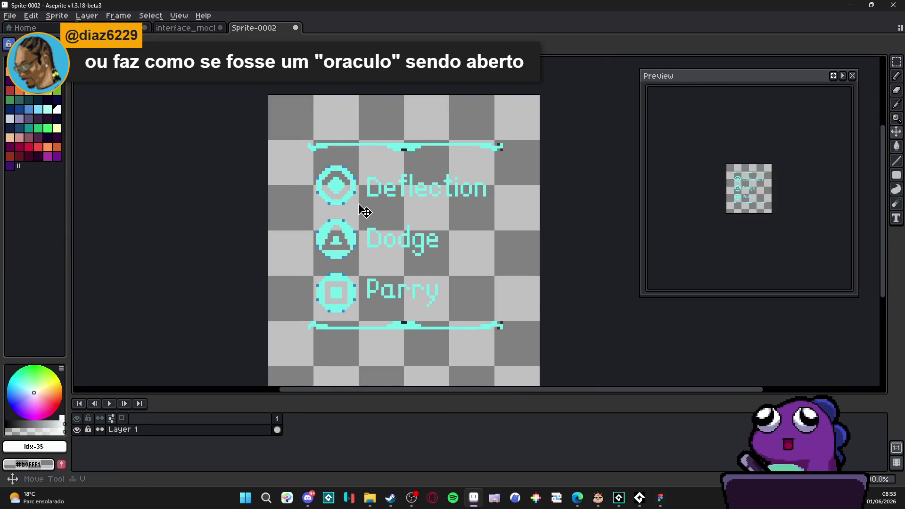
scroll(316, 164, "up", 1)
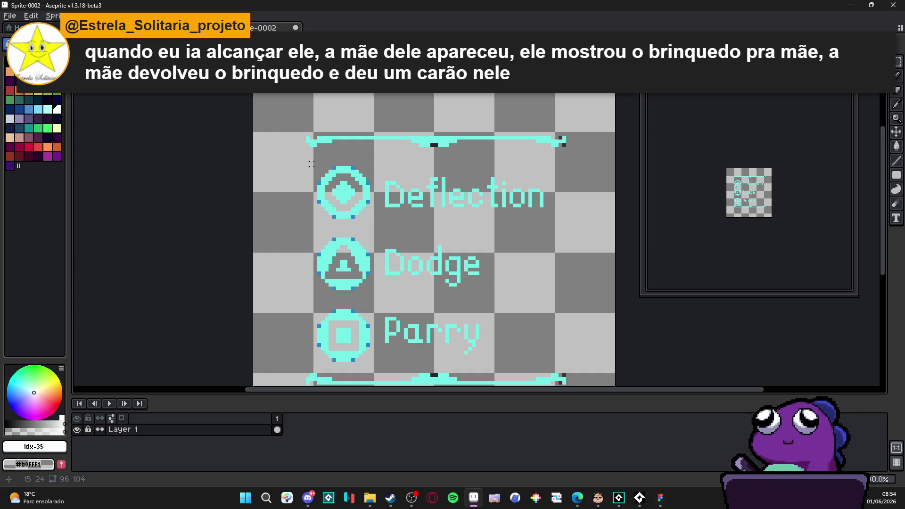
scroll(483, 146, "up", 5)
key("e")
left_click(342, 143)
left_click(331, 144)
- Erase the three stray dark pixels along the bottom bar
scroll(499, 126, "down", 2)
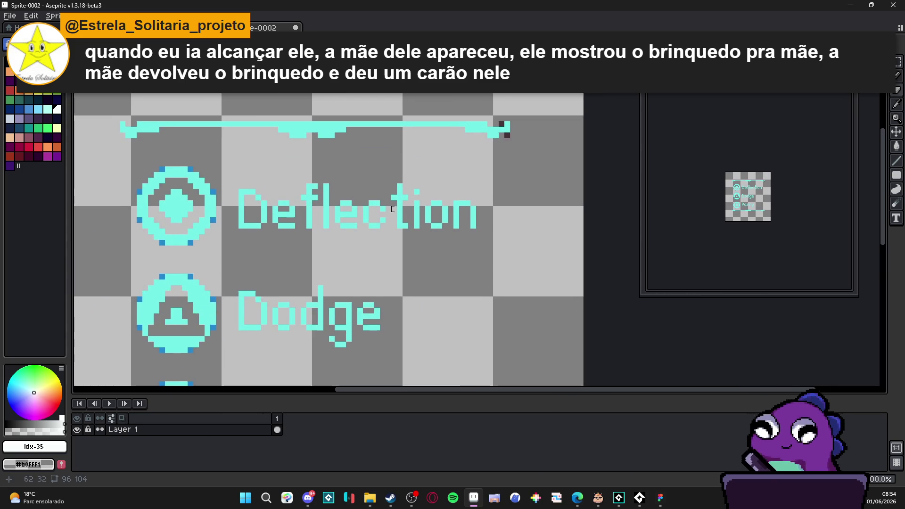
scroll(513, 141, "up", 1)
scroll(514, 140, "up", 2)
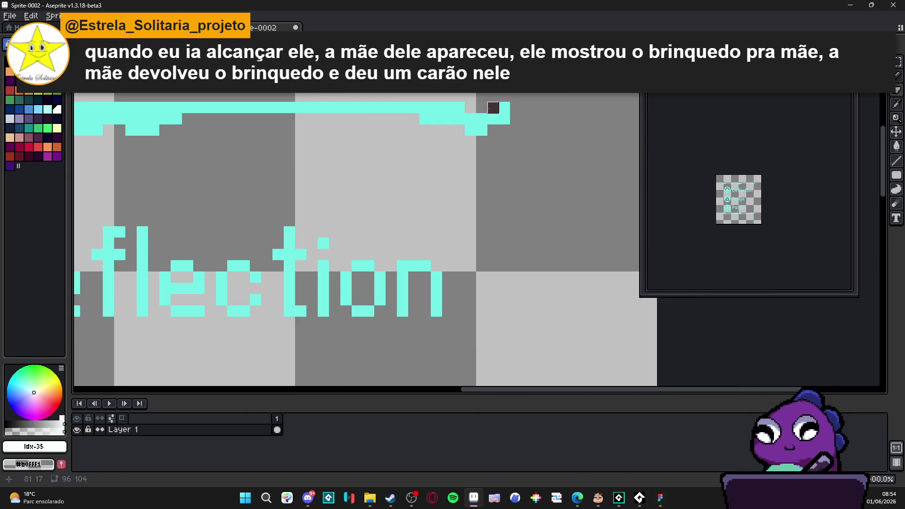
scroll(493, 108, "down", 7)
scroll(467, 286, "up", 4)
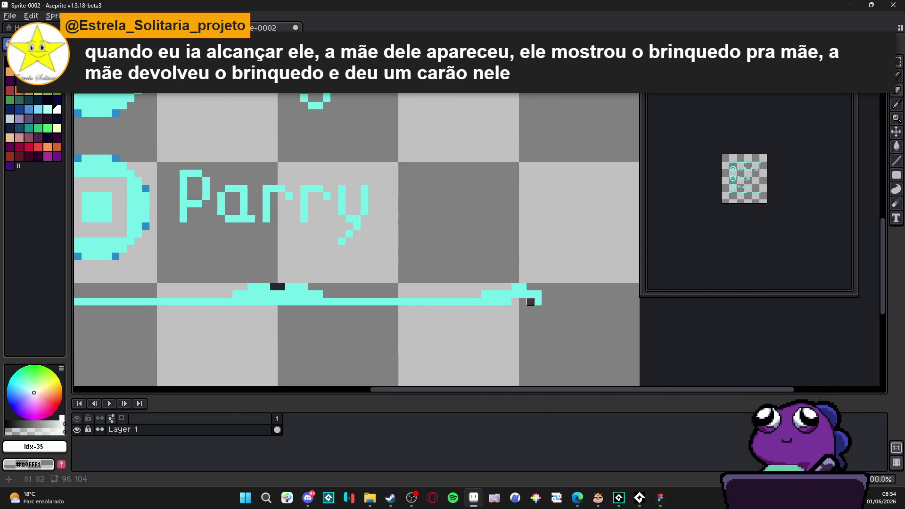
left_click(530, 301)
left_click(282, 286)
left_click(274, 286)
- Select the whole menu from the top bar to the bottom bar
scroll(280, 294, "down", 5)
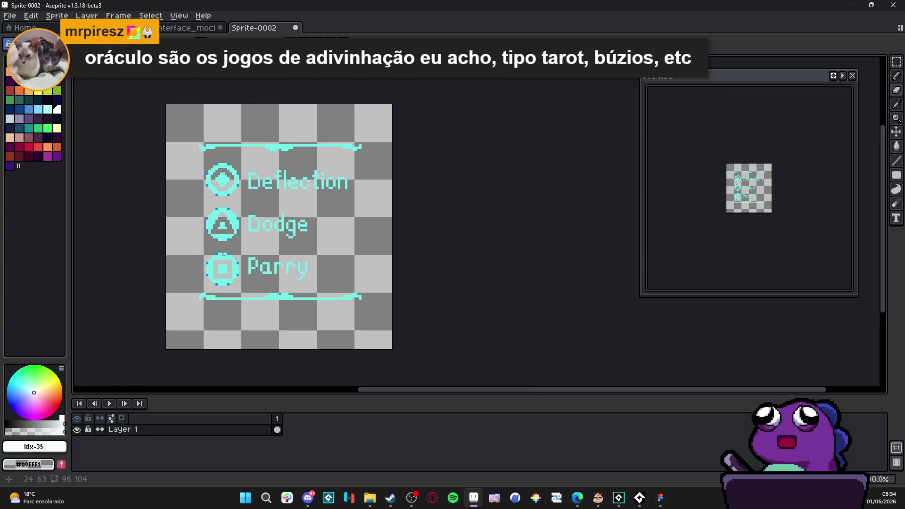
scroll(221, 268, "up", 5)
scroll(239, 313, "down", 5)
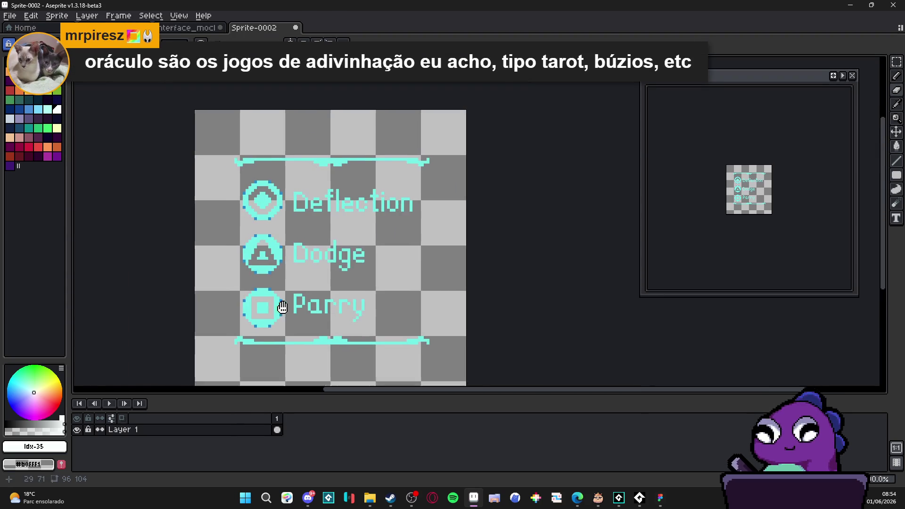
scroll(303, 284, "up", 2)
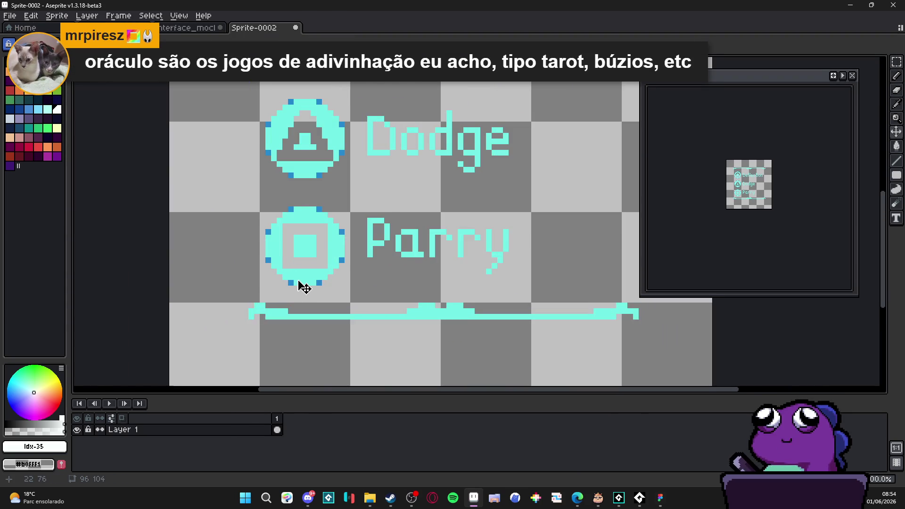
scroll(302, 285, "down", 3)
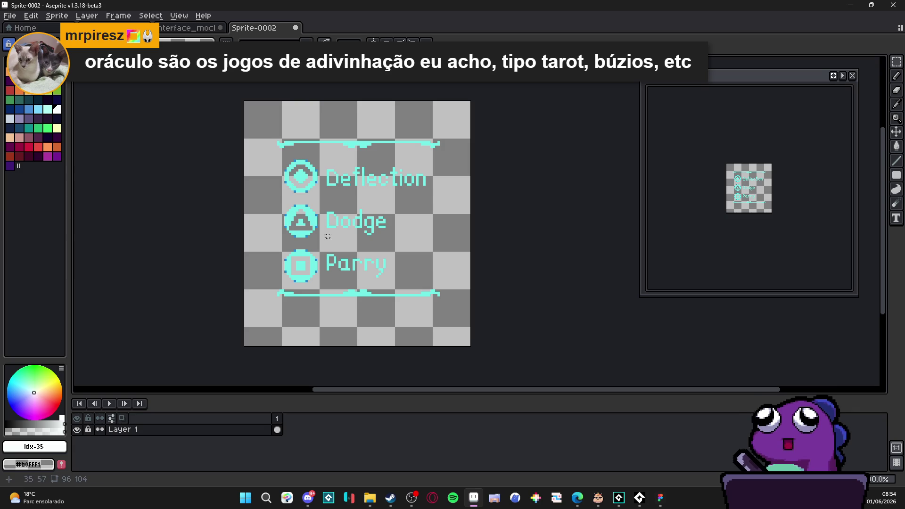
scroll(282, 153, "up", 1)
mouse_move(278, 148)
left_mouse_down()
mouse_move(473, 292)
mouse_move(473, 314)
left_mouse_up()
- Nudge the menu up one pixel and clear the selection
key("Up")
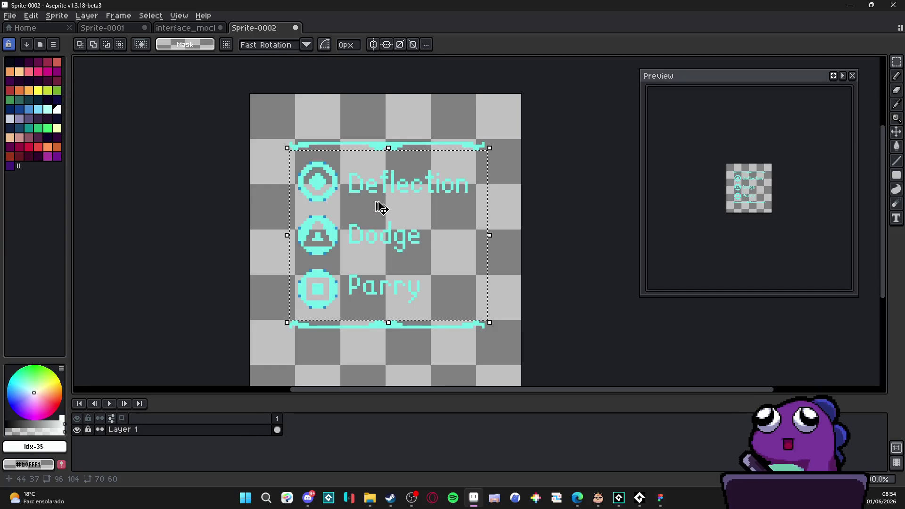
key("ctrl+d")
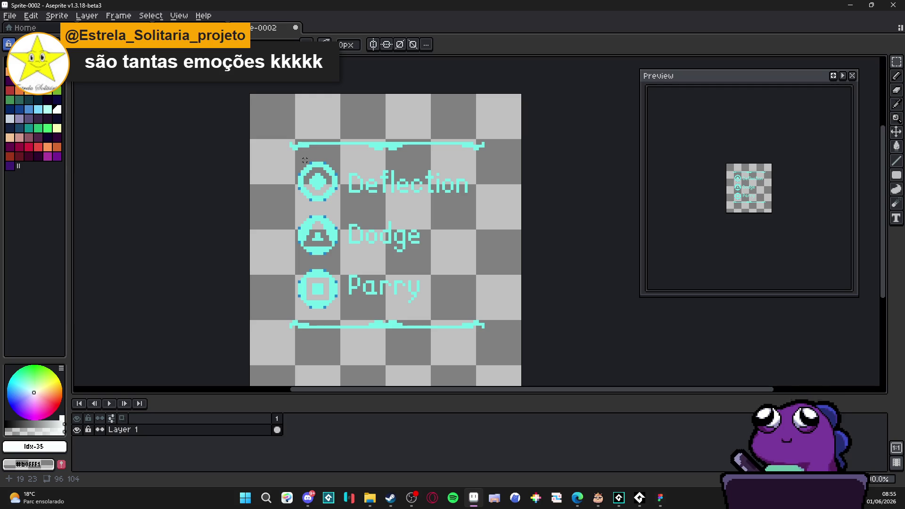
scroll(291, 145, "up", 2)
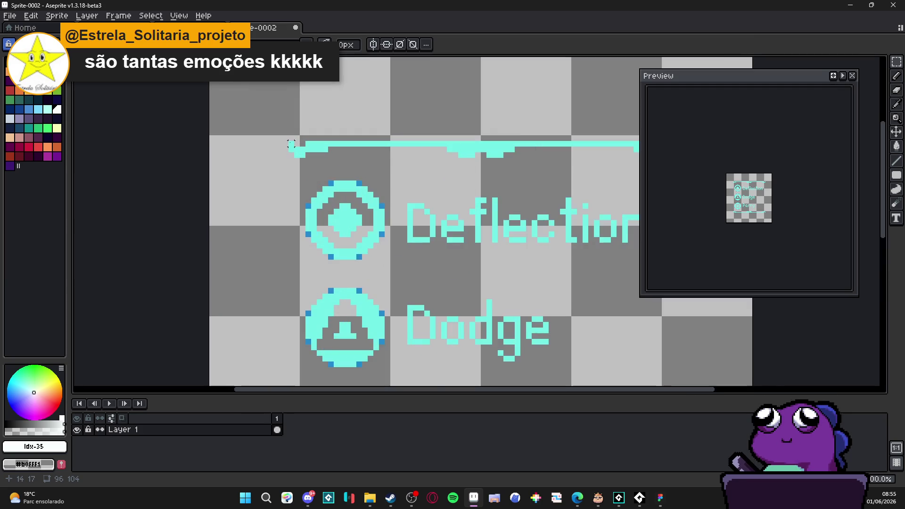
scroll(290, 144, "down", 2)
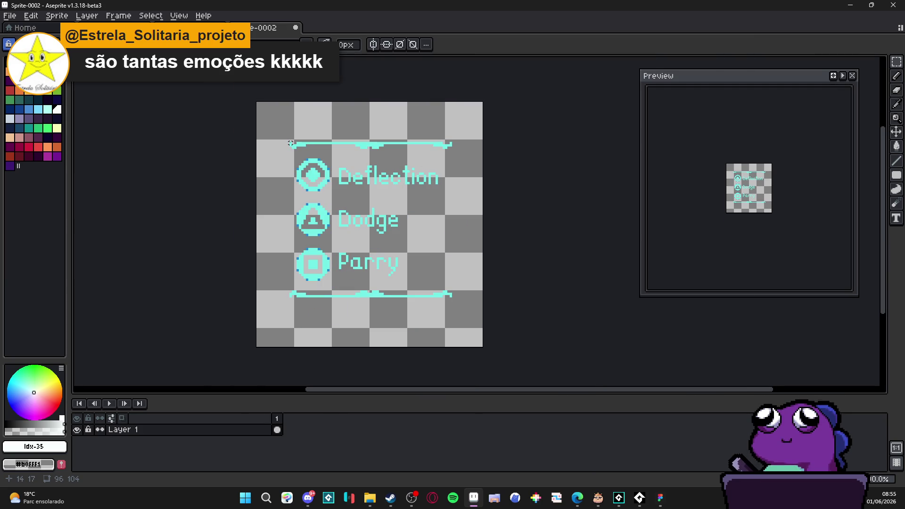
left_click_drag(291, 143, 454, 297)
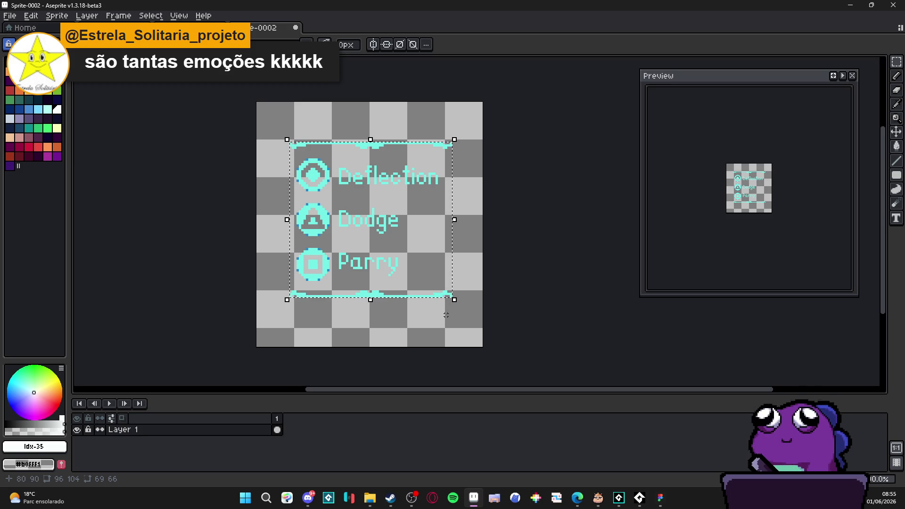
left_click(316, 156)
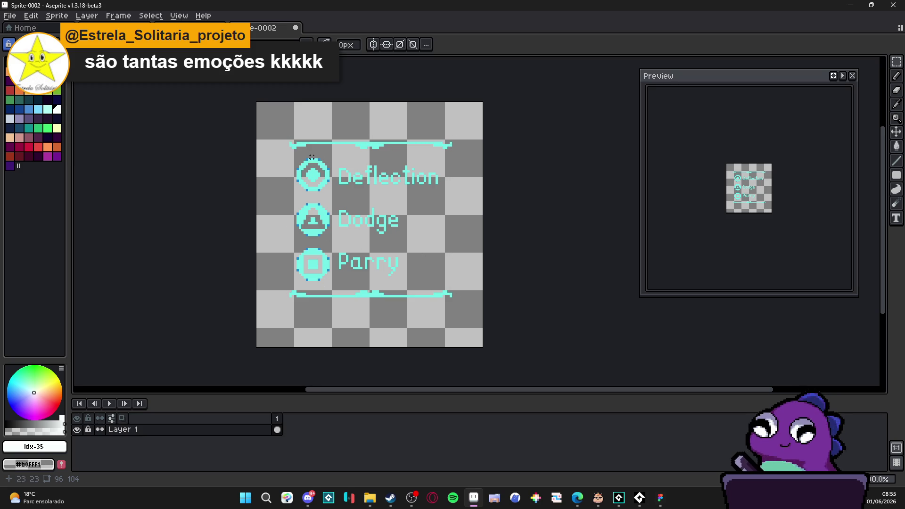
- Switch to the rectangular marquee and select just the Deflection row
scroll(317, 177, "up", 2)
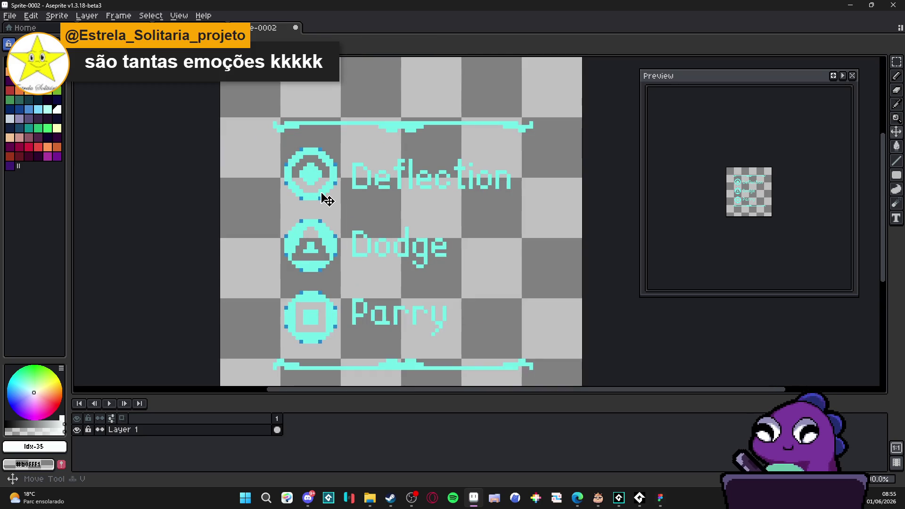
key("m")
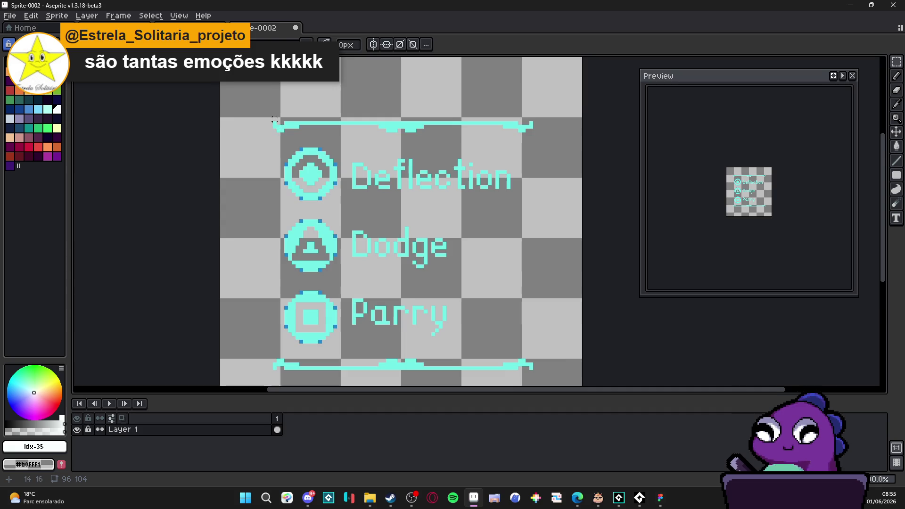
scroll(285, 132, "down", 2)
scroll(282, 131, "up", 1)
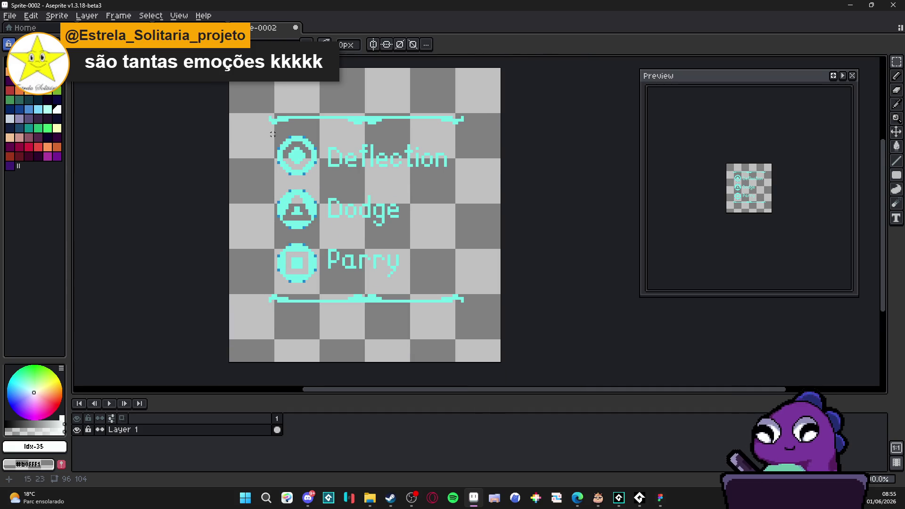
mouse_move(270, 132)
left_mouse_down()
mouse_move(350, 173)
mouse_move(467, 186)
left_mouse_up()
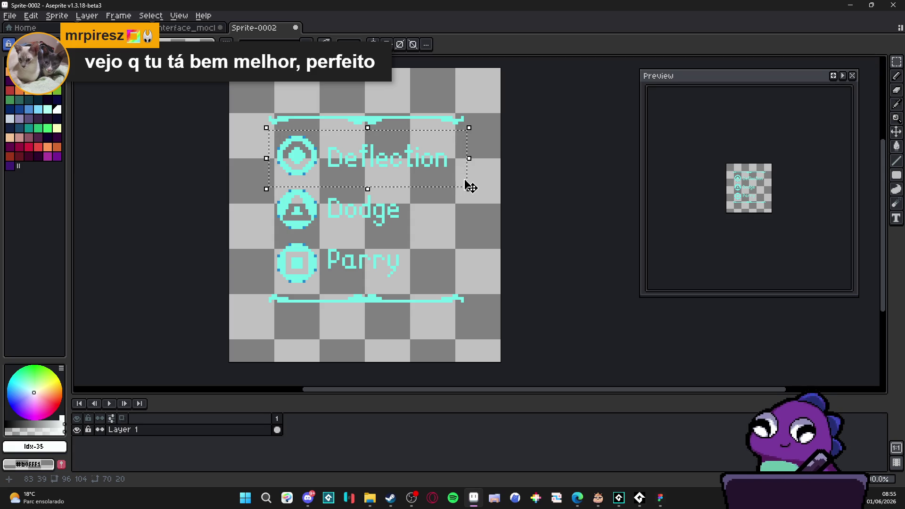
- Move the cut Deflection row onto its own new layer, then return to Layer 1
key("ctrl+x")
key("ctrl+shift+n")
key("ctrl+v")
key("v")
left_click(314, 213, "ctrl")
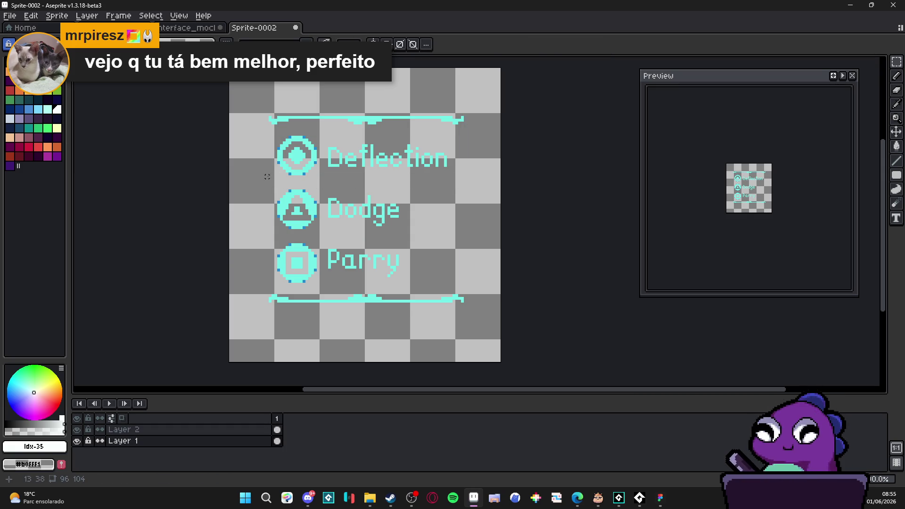
- Move the Dodge row from Layer 1 onto a new Layer 3
left_click_drag(260, 185, 468, 236)
key("ctrl+x")
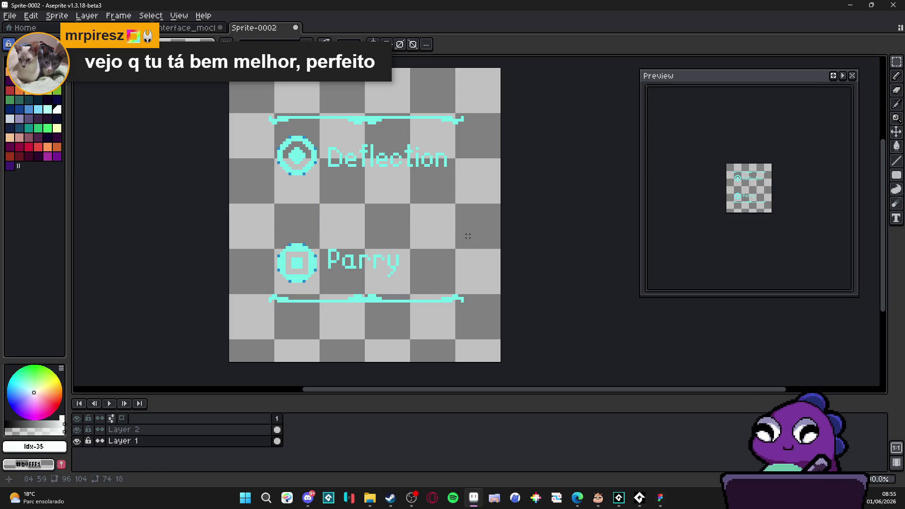
key("ctrl+shift+n")
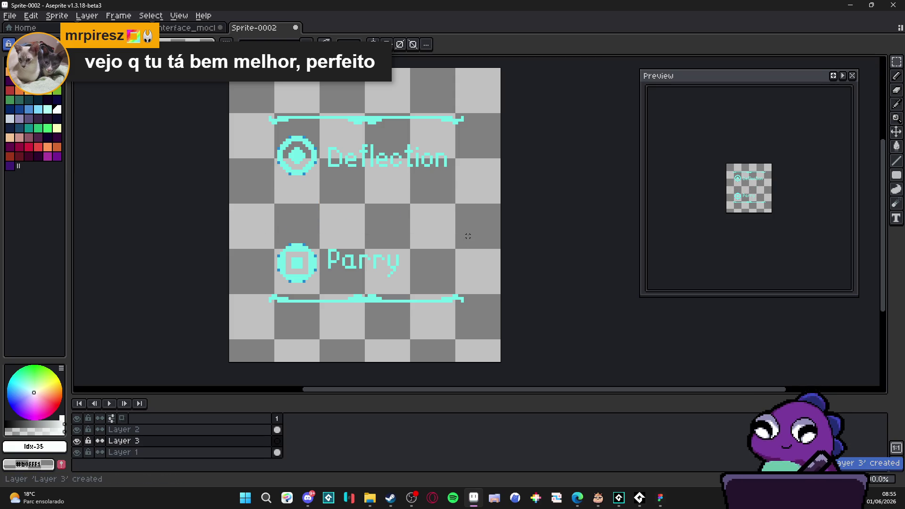
key("ctrl+v")
key("Return")
left_click(320, 267, "ctrl")
- Move the Parry row from Layer 1 onto a new Layer 4
key("m")
mouse_move(250, 236)
left_mouse_down()
mouse_move(502, 278)
mouse_move(423, 284)
mouse_move(487, 287)
left_mouse_up()
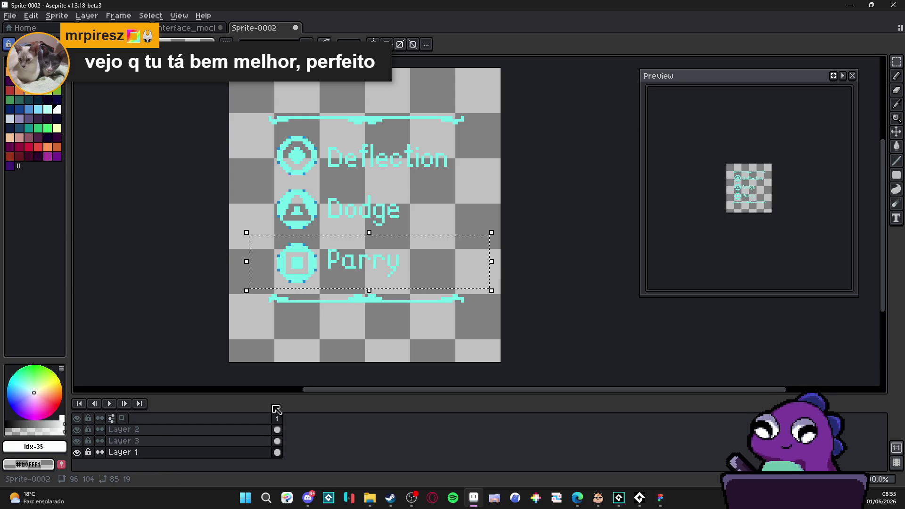
key("ctrl+x")
key("ctrl+shift+n")
key("ctrl+v")
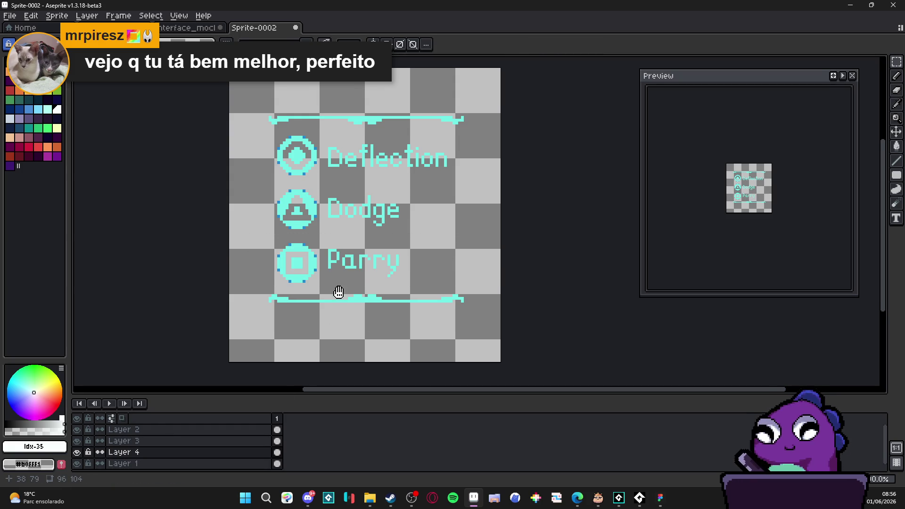
left_click_drag(337, 289, 354, 284)
scroll(356, 289, "down", 1)
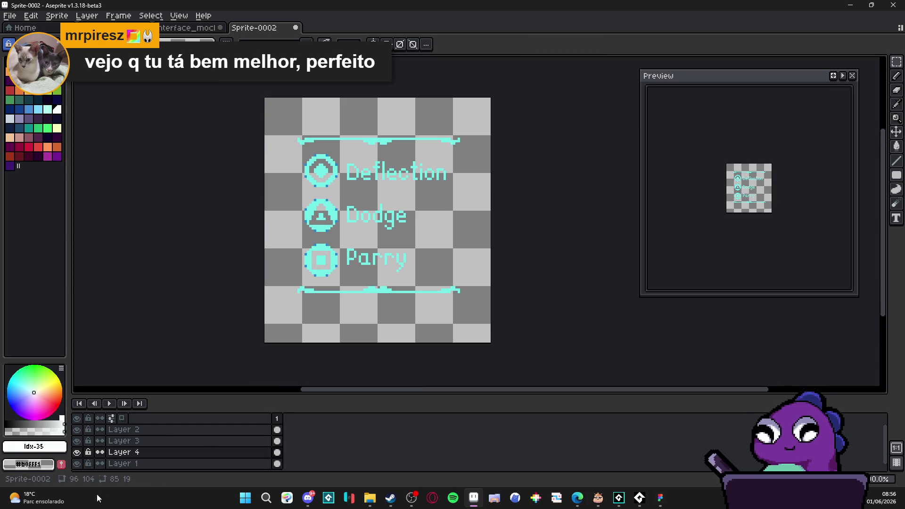
- Toggle layer visibility to verify each row's layer, then reselect Layer 1 with the Move tool
left_click(76, 452)
left_click(76, 452)
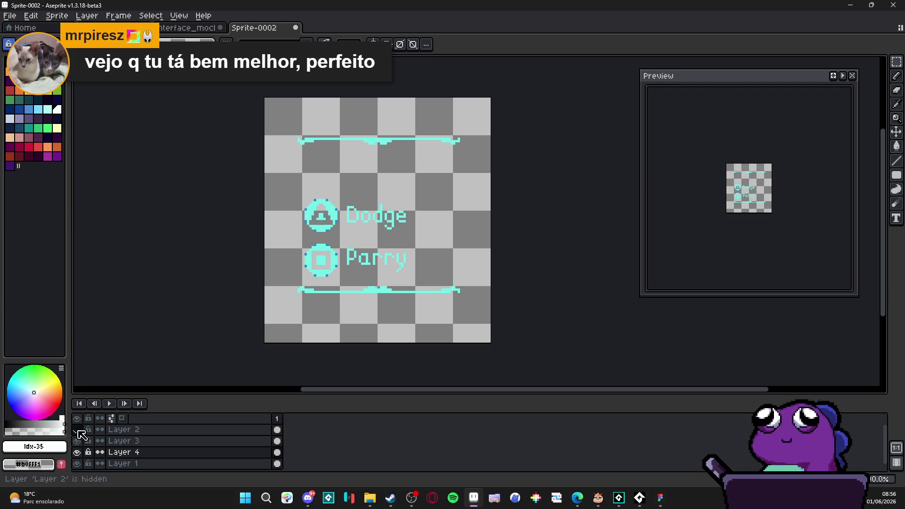
left_click(77, 430)
left_click(77, 430)
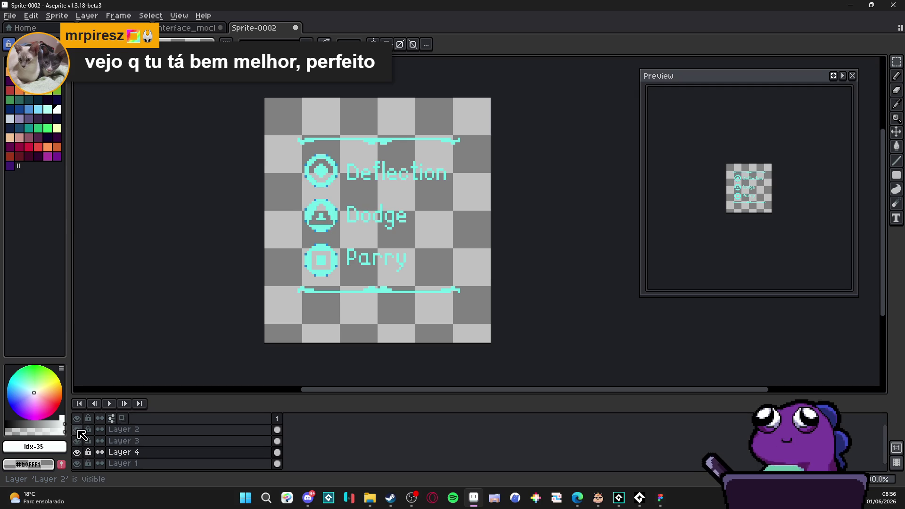
left_click(77, 465)
left_click(78, 464)
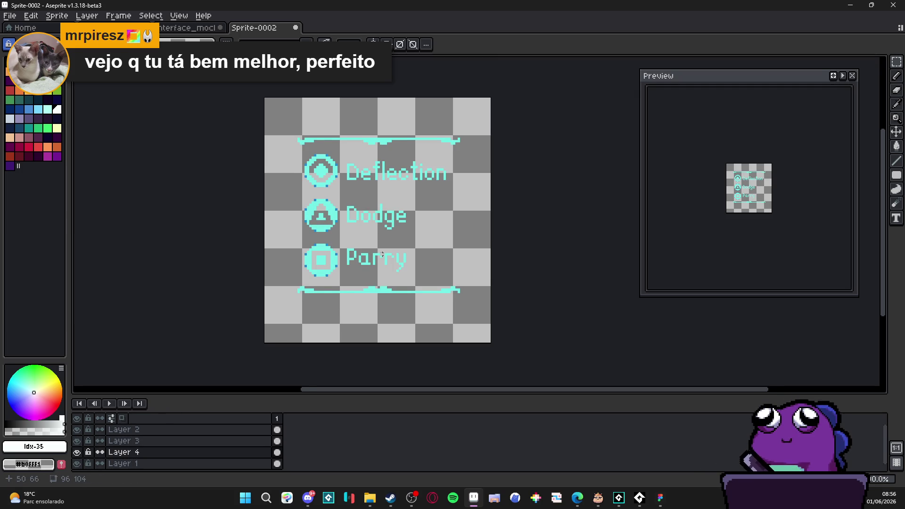
scroll(336, 197, "up", 1)
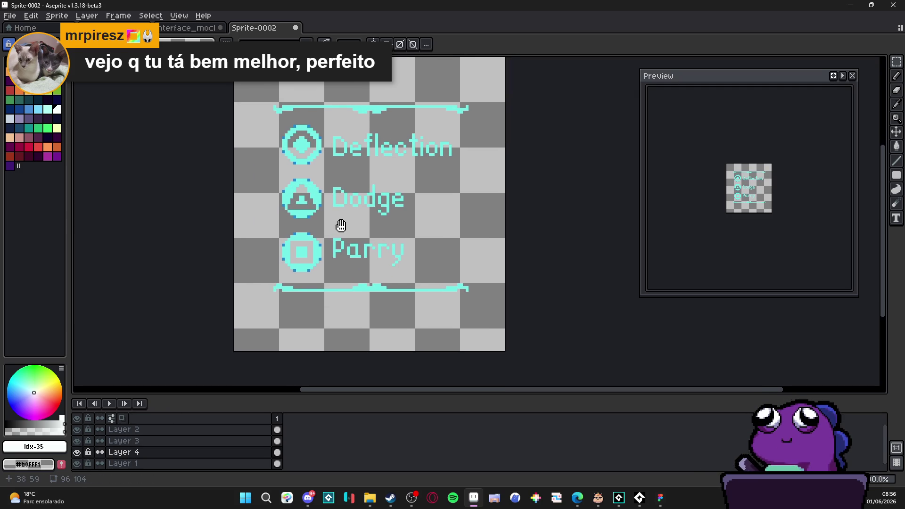
left_click(375, 305, "ctrl")
key("v")
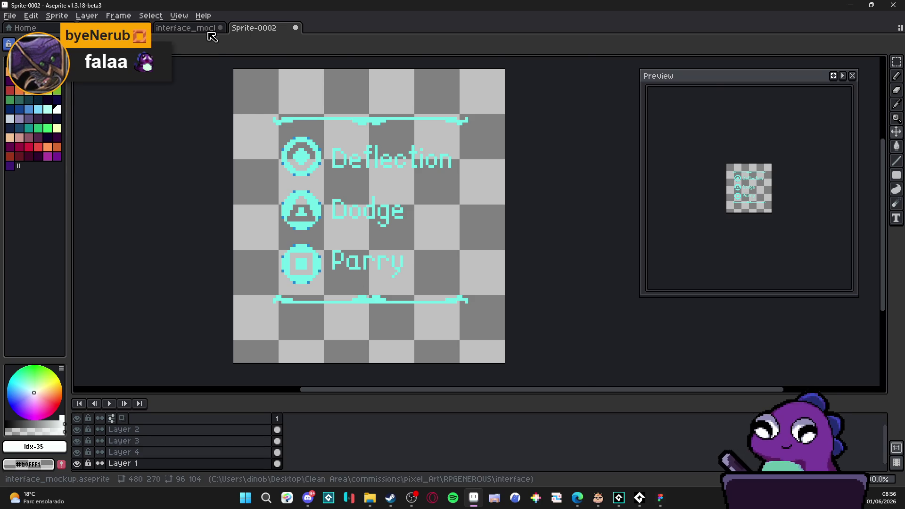
- In interface_mockup, cut the menu's dark backdrop area out of Layer 14
left_click(199, 29)
left_click(509, 250, "ctrl")
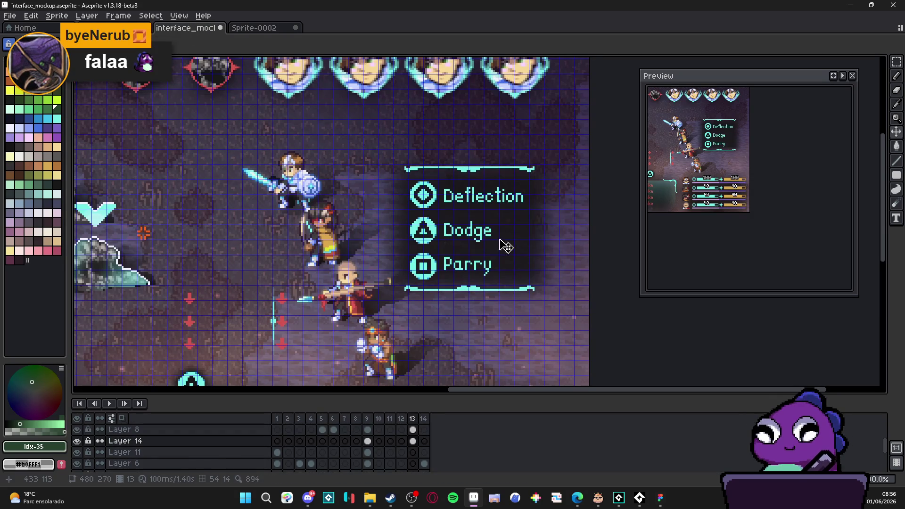
key("m")
mouse_move(350, 122)
left_mouse_down()
mouse_move(581, 367)
mouse_move(579, 376)
left_mouse_up()
key("Delete")
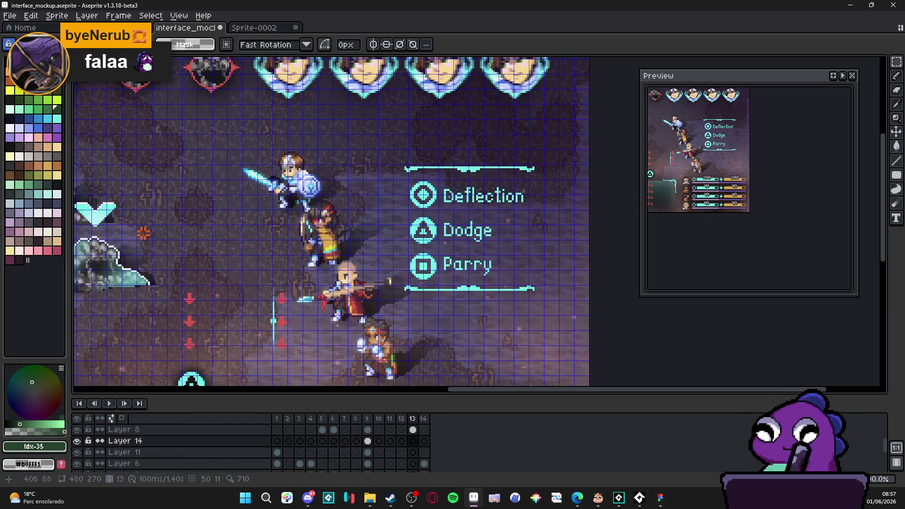
- In Sprite-0002, add a new Layer 5 and move it below Layer 1
left_click(255, 27)
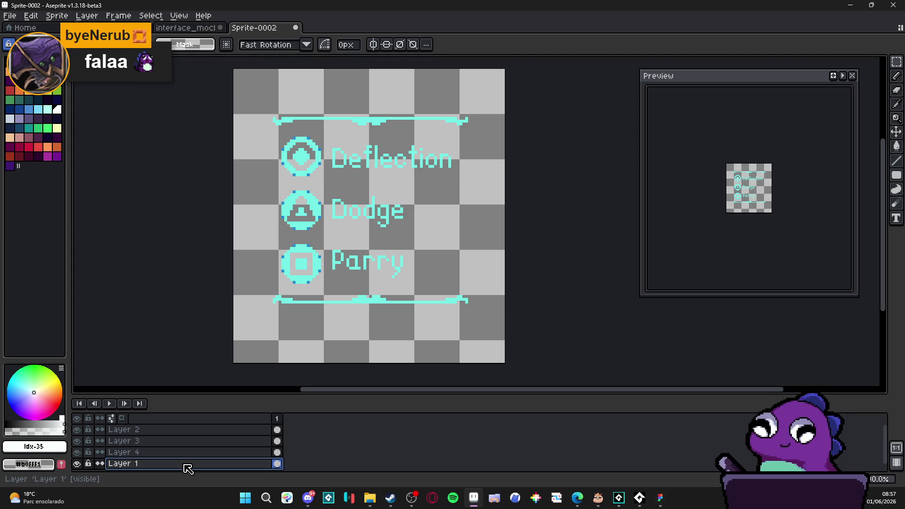
key("shift+n")
scroll(187, 462, "down", 2)
left_click(191, 445)
left_click_drag(197, 449, 198, 465)
- Paste and position the dark backdrop on Layer 5, then undo the paste
key("ctrl+v")
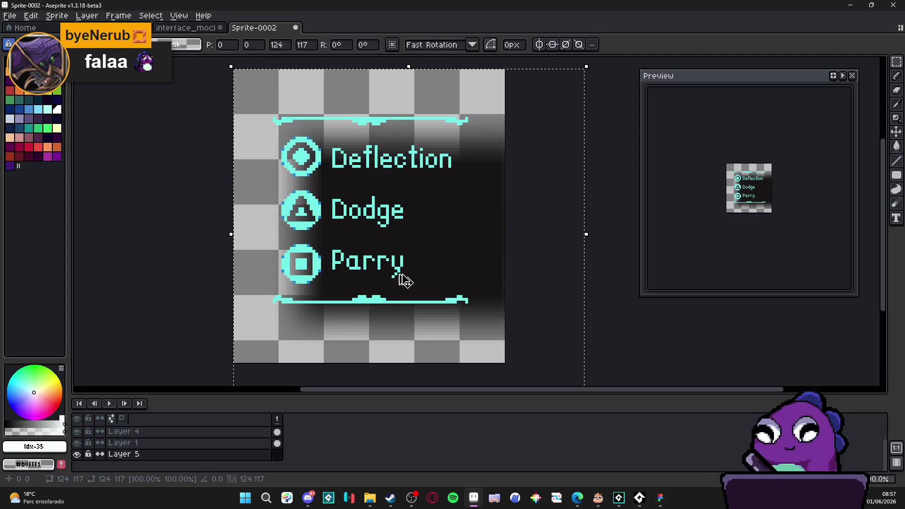
mouse_move(456, 256)
left_mouse_down()
mouse_move(426, 243)
mouse_move(434, 244)
left_mouse_up()
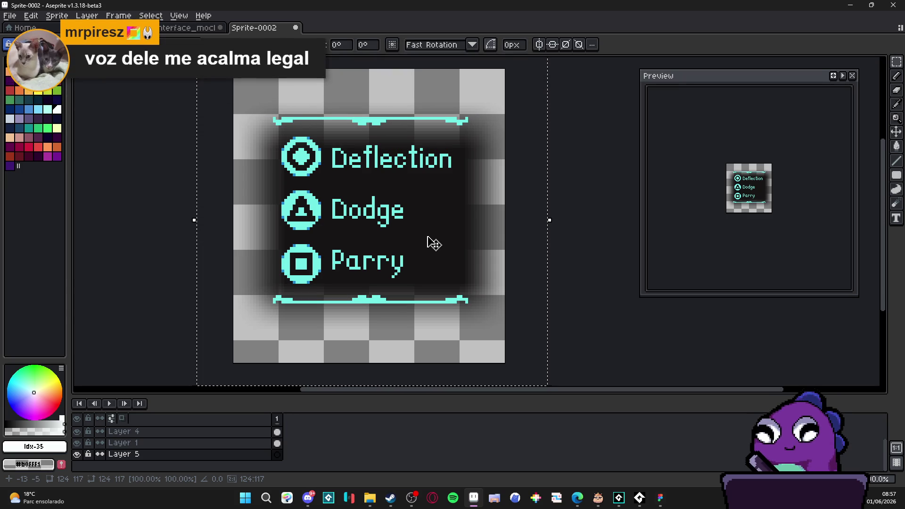
key("Return")
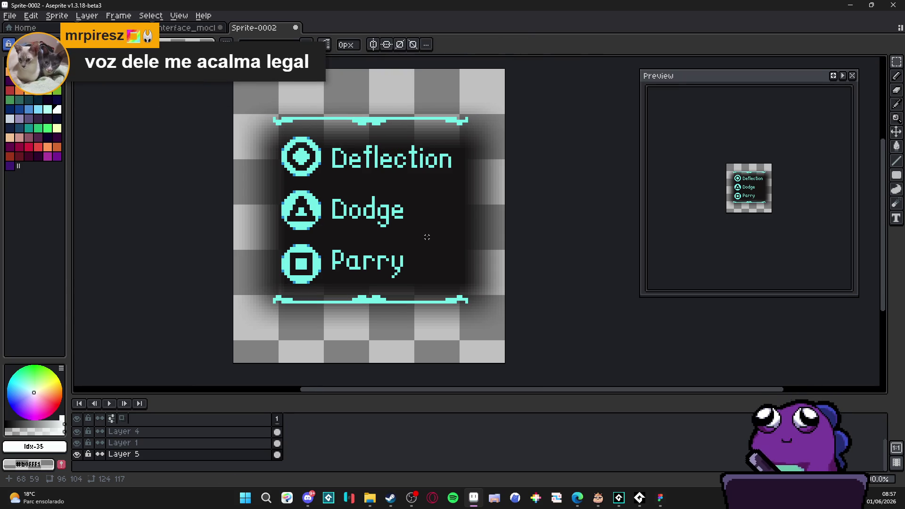
key("ctrl+z")
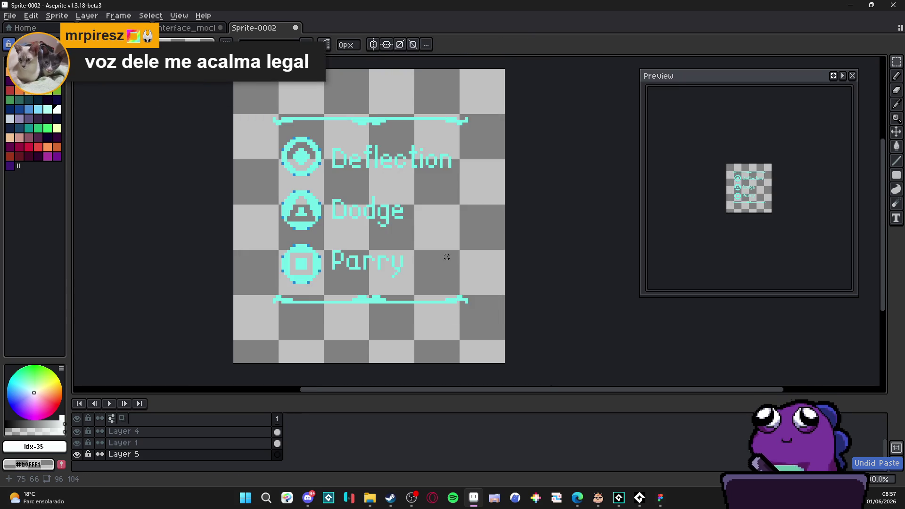
- Resize the canvas to 170×104, then to 170×112 with 4 px added top and bottom
scroll(467, 257, "down", 2)
key("ctrl+alt+c")
left_click_drag(504, 255, 568, 264)
left_click(790, 275)
key("ctrl+alt+c")
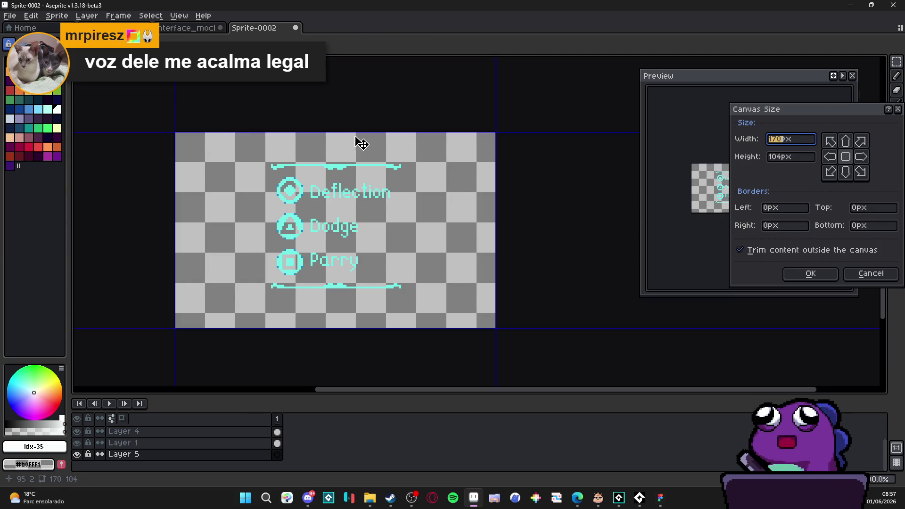
left_click_drag(359, 132, 374, 125)
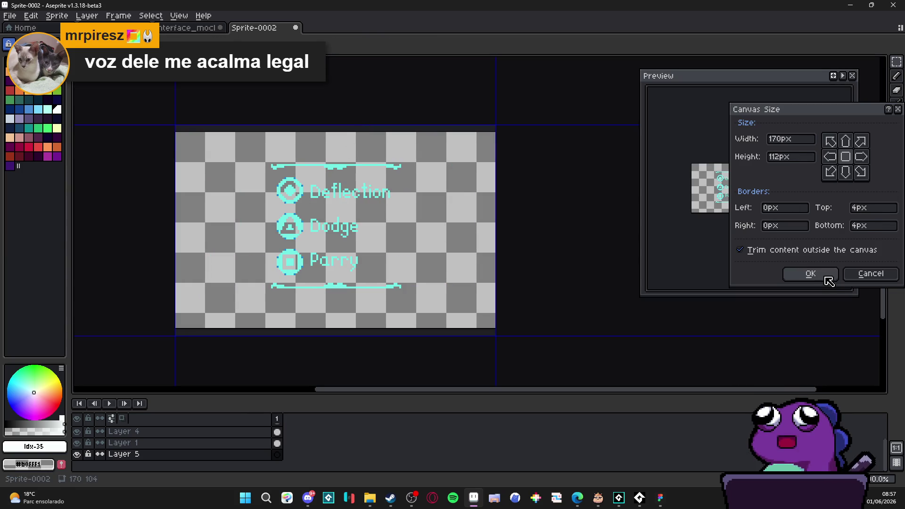
left_click(828, 276)
- Paste the dark backdrop onto Layer 5, centred behind the menu rows
key("ctrl+v")
left_click_drag(423, 231, 376, 236)
key("Return")
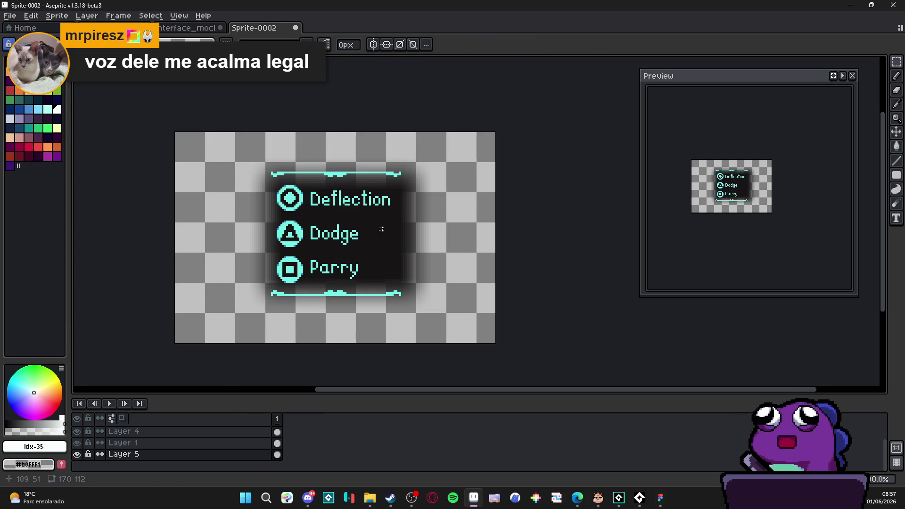
key("ctrl+a")
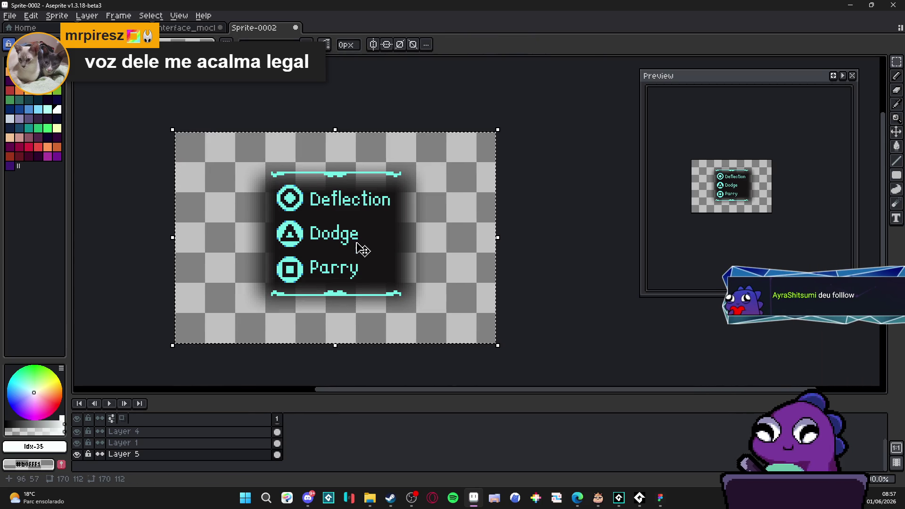
left_click_drag(361, 247, 426, 245)
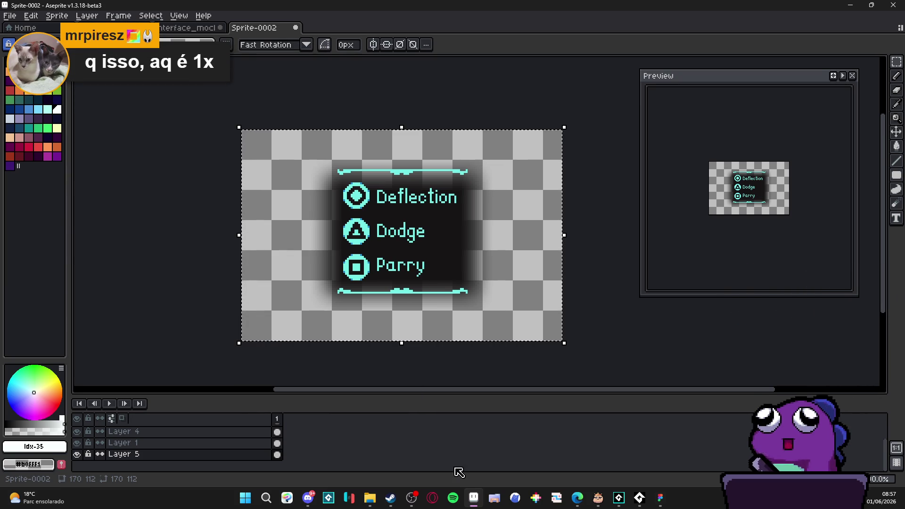
- Finish the transform, clear the selection, and enlarge the layers panel to list all five layers
left_click(411, 496)
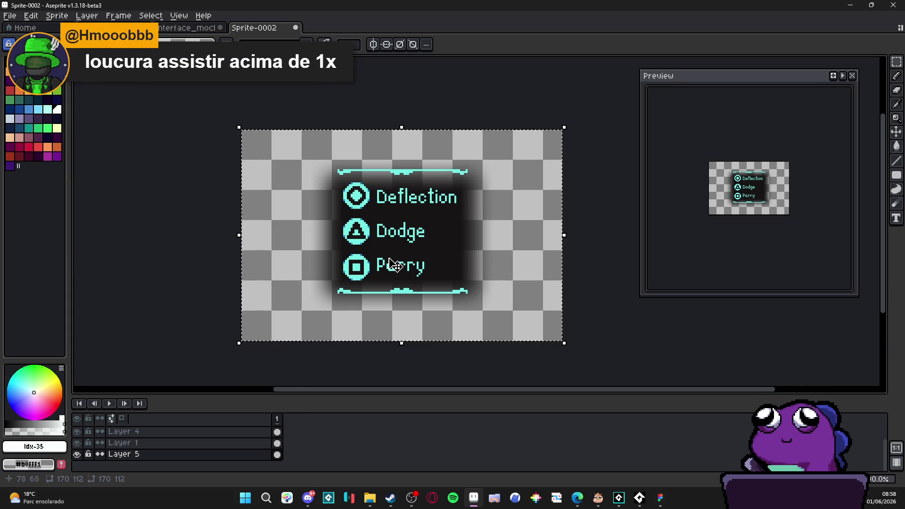
key("Return")
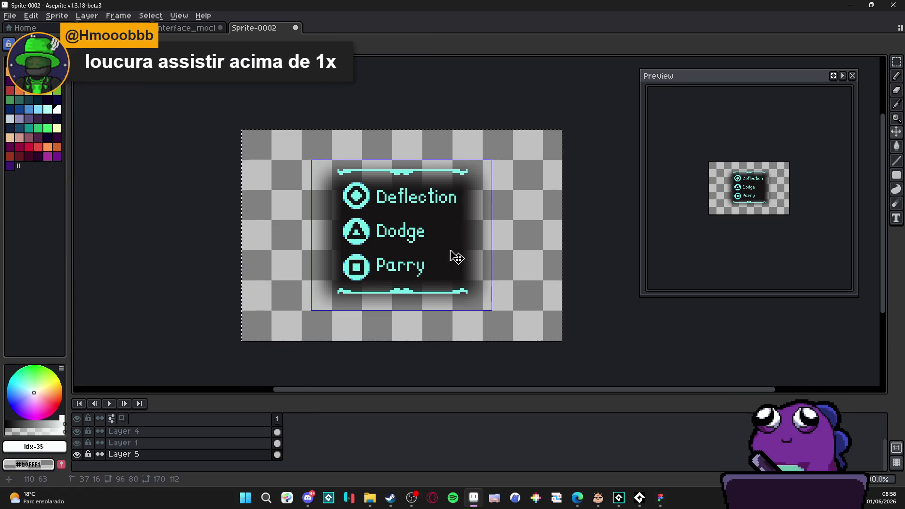
key("ctrl+d")
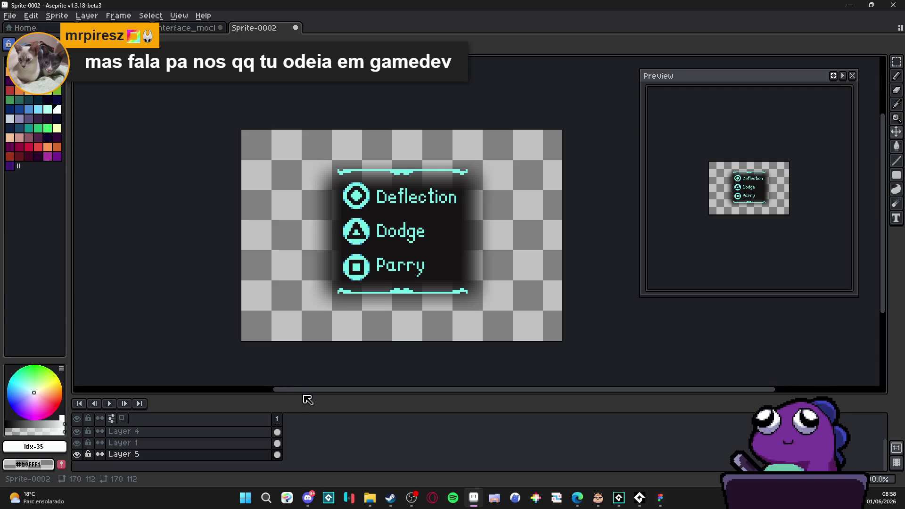
left_click_drag(302, 395, 295, 371)
- Toggle visibility of Layer 5, Layer 1 and a row layer to check each one's contents
left_click(77, 446)
left_click(77, 446)
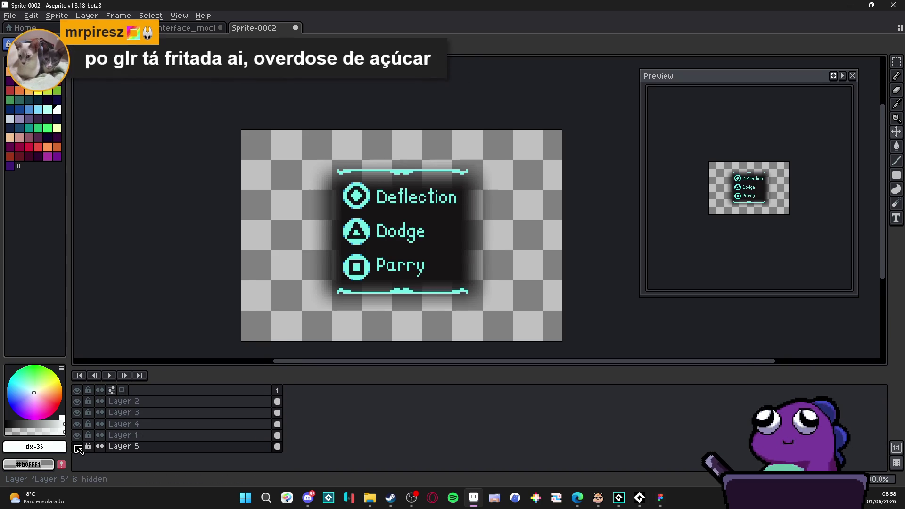
left_click(77, 447)
left_click(77, 446)
left_click(78, 435)
left_click(77, 436)
left_click(77, 425)
left_click(78, 424)
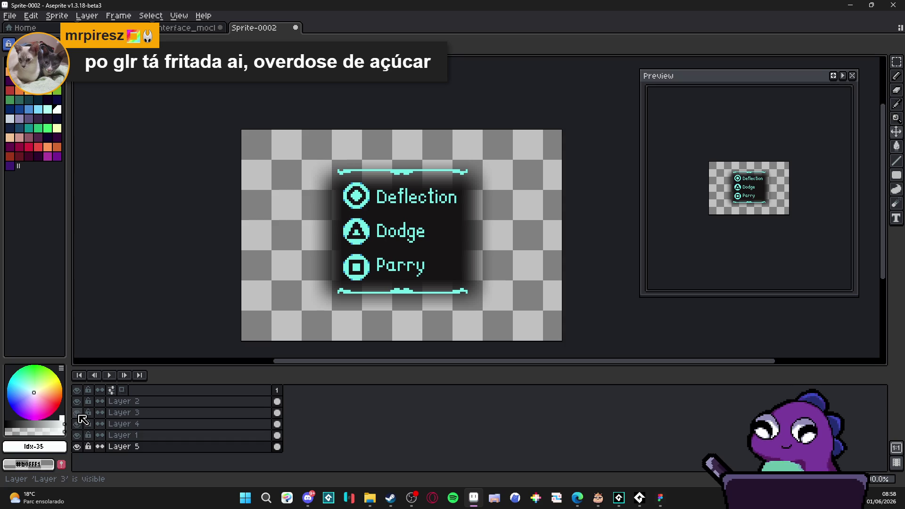
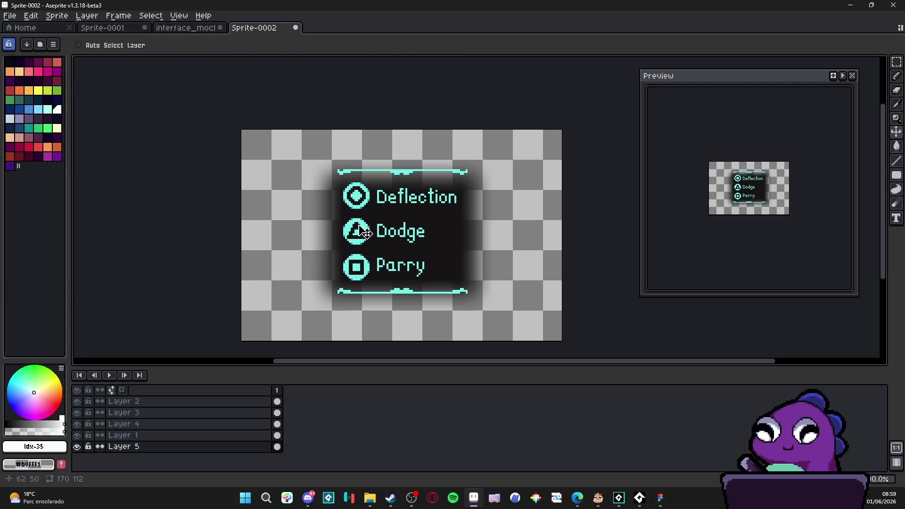
- Set Layer 5's dark menu backdrop to 85% opacity in Layer Properties
scroll(369, 230, "left", 1)
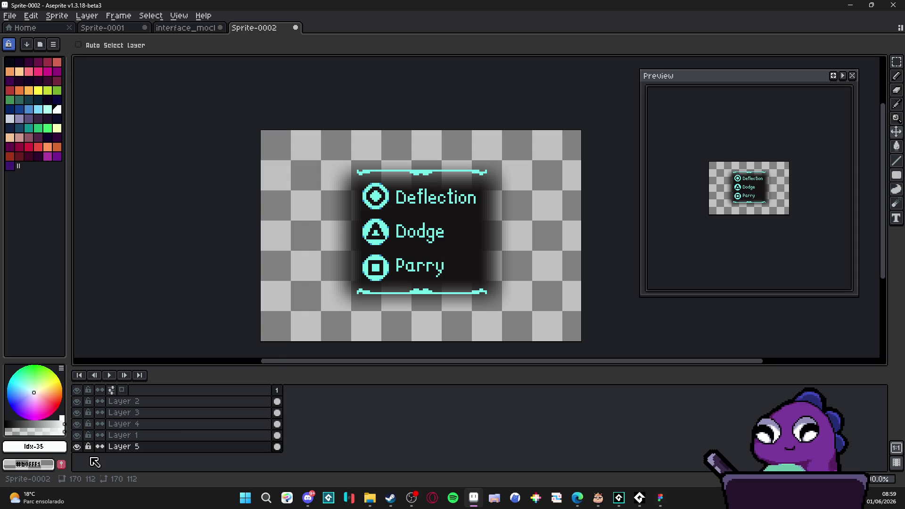
mouse_move(457, 233)
left_mouse_down()
mouse_move(475, 219)
mouse_move(448, 218)
left_mouse_up()
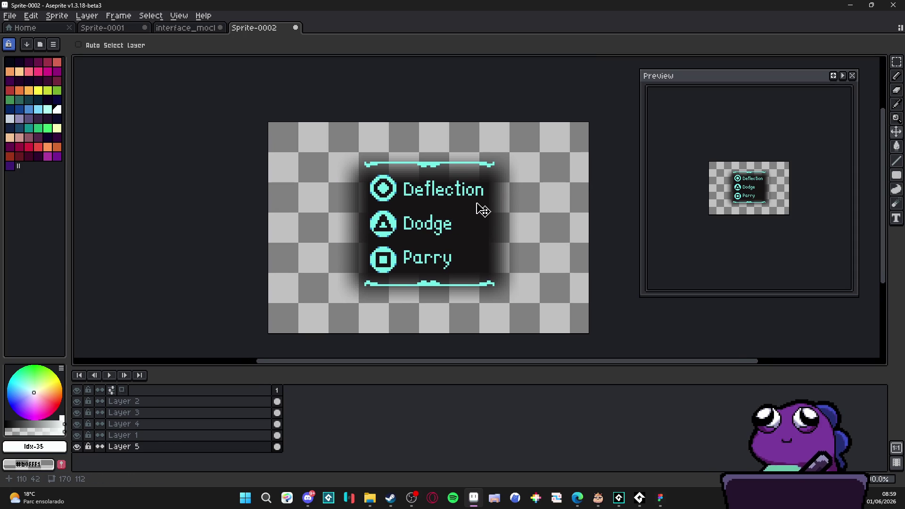
key("ctrl")
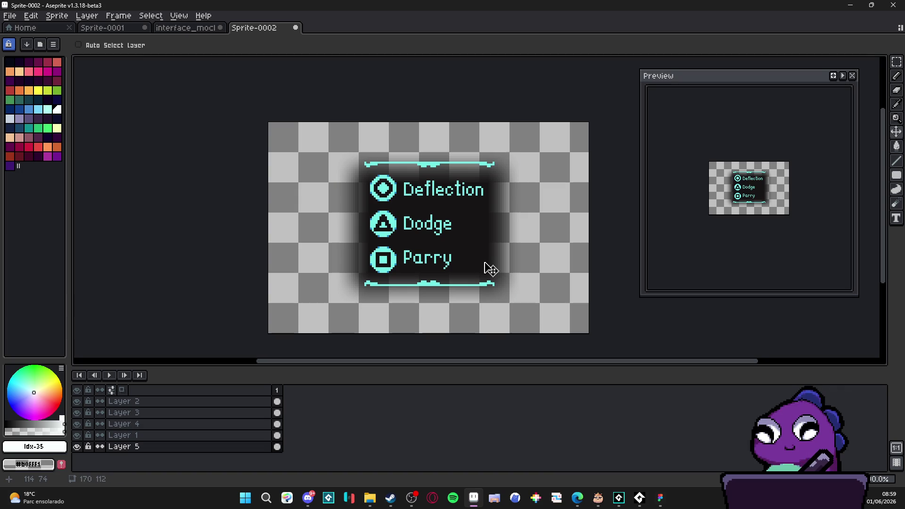
double_click(170, 447)
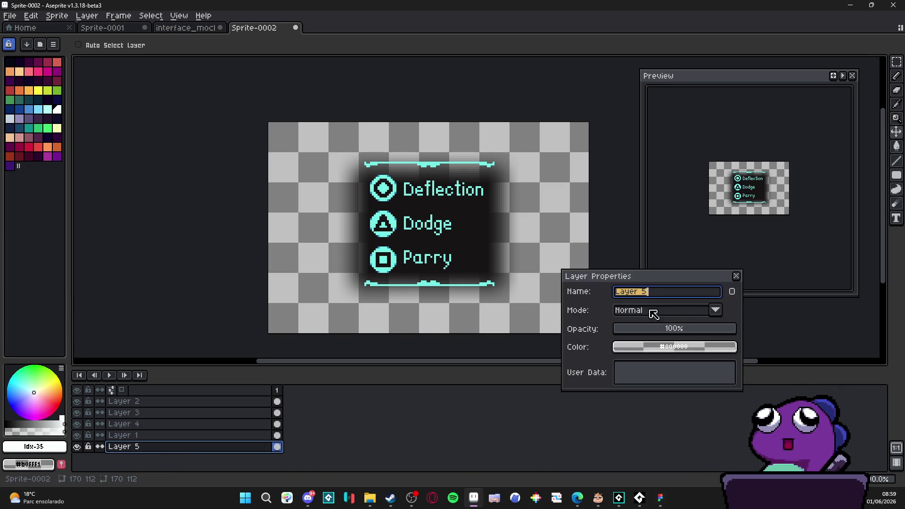
left_click(675, 329)
left_click_drag(701, 336, 717, 334)
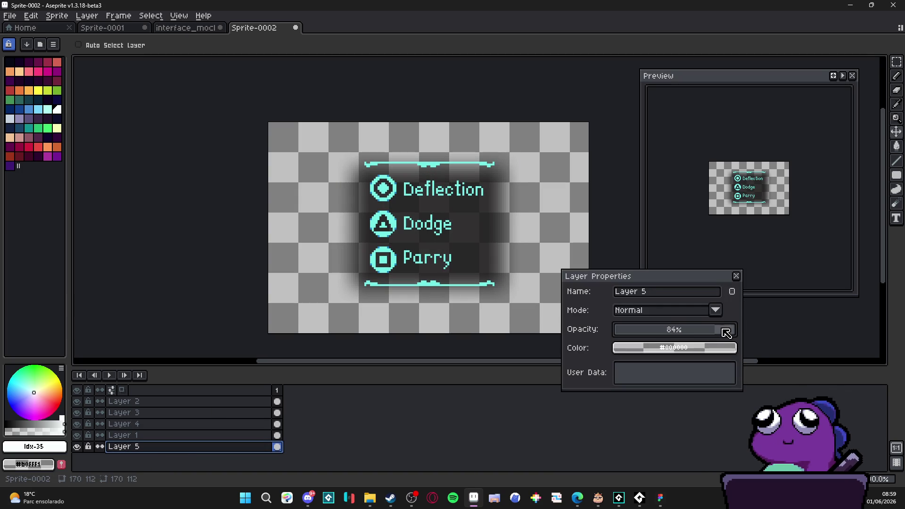
left_click(717, 335)
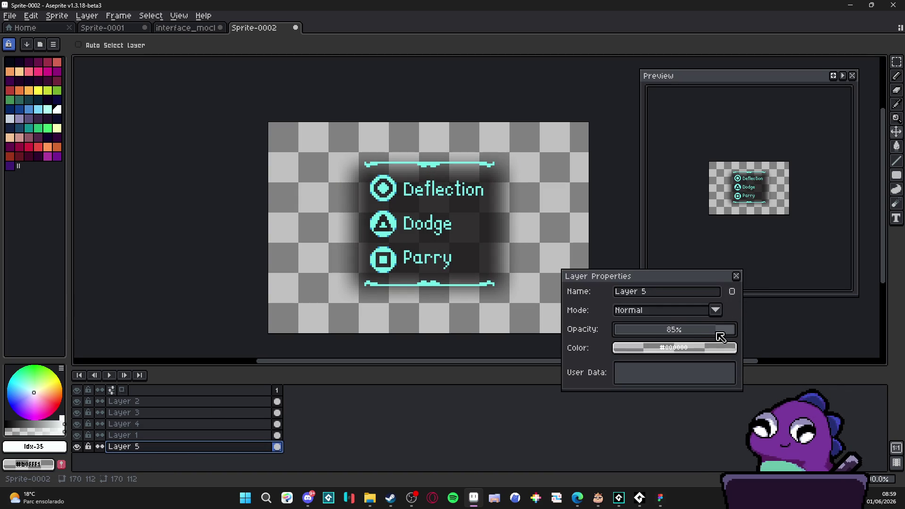
left_click(737, 277)
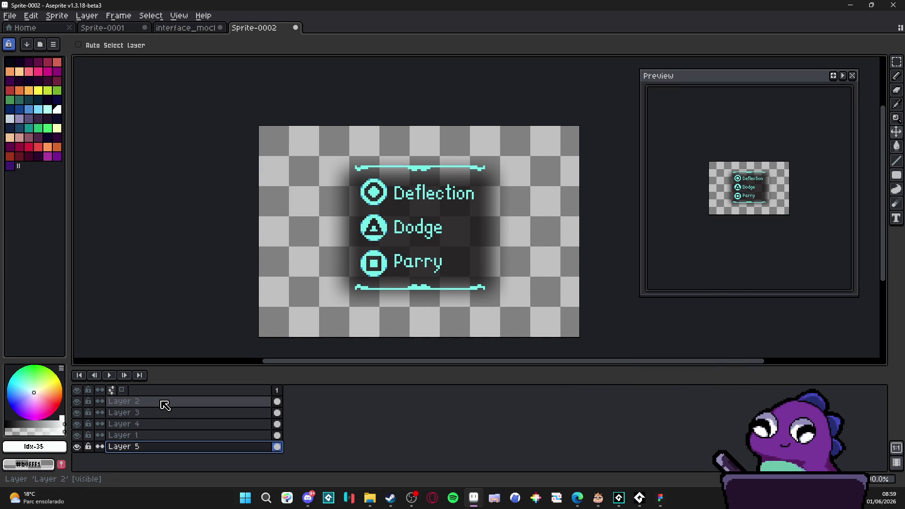
- Add frames until the timeline has five, check Layer 2's visibility, and return to frame 1
key("alt+n")
key("alt+n")
key("alt+n")
key("alt+n")
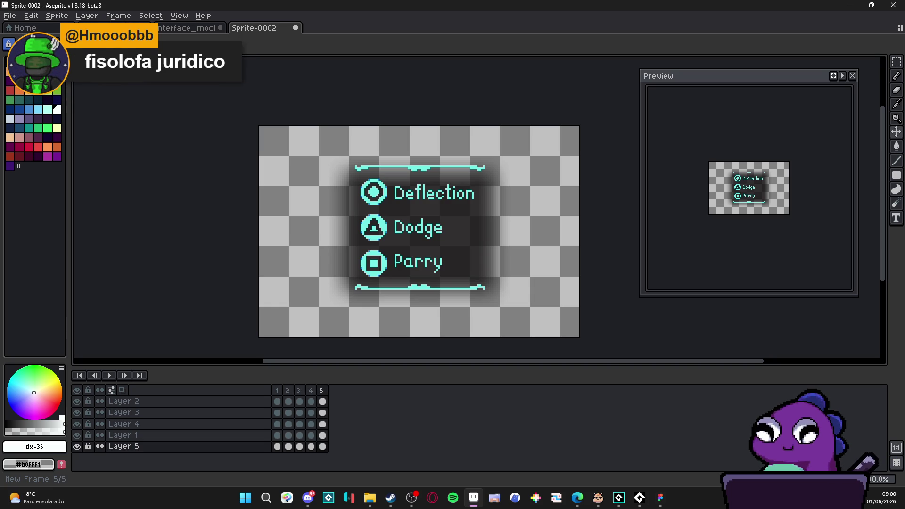
left_click(277, 390)
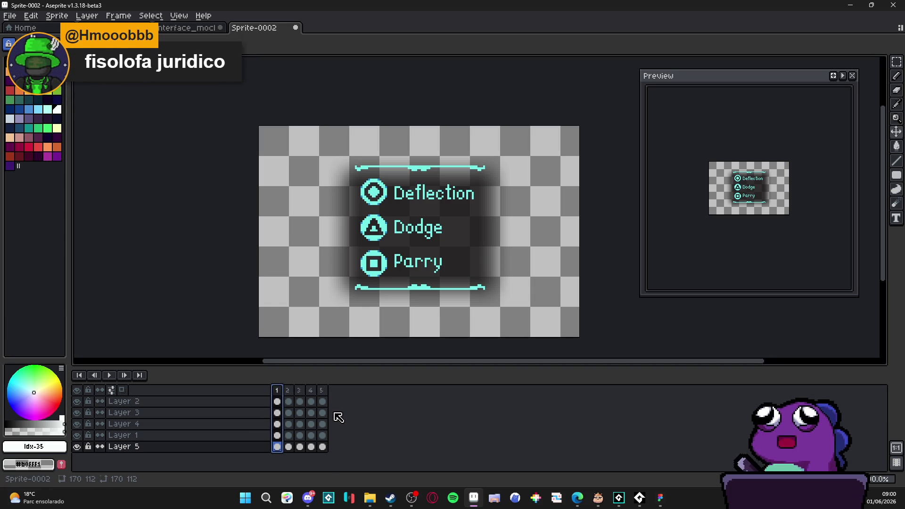
key("Right")
key("Right")
key("Right")
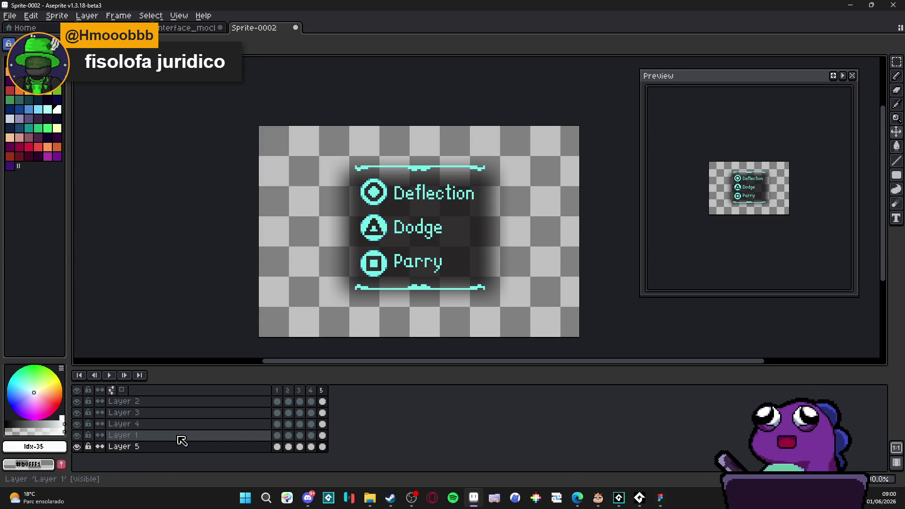
left_click(76, 402)
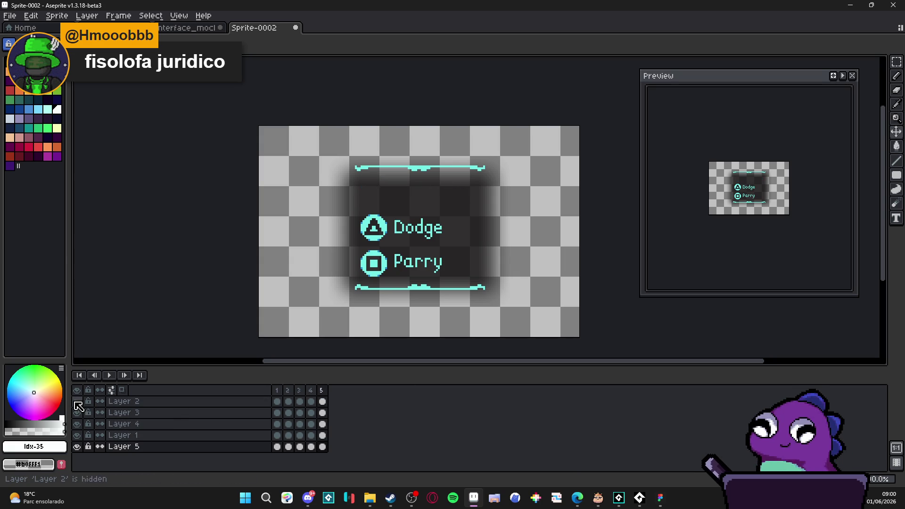
left_click(77, 404)
left_click(273, 393)
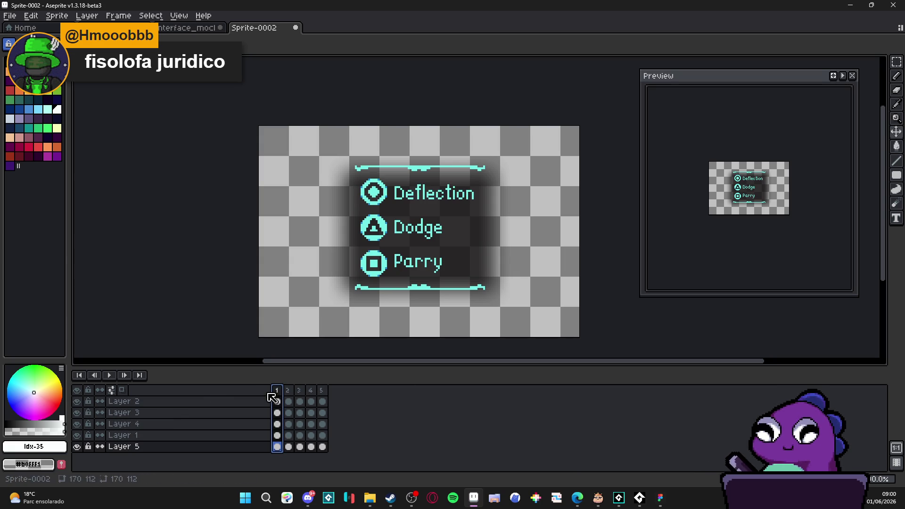
left_click(10, 15)
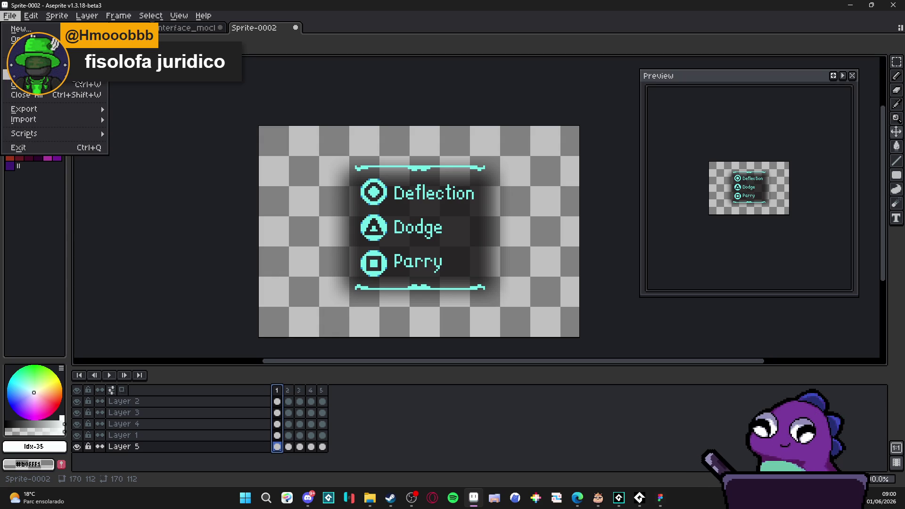
key("Escape")
- In Save As with PNG type, browse to RPGENEROUS > interface > battle > mechanics_pannel
key("ctrl+shift+s")
left_click(137, 431)
left_click(115, 387)
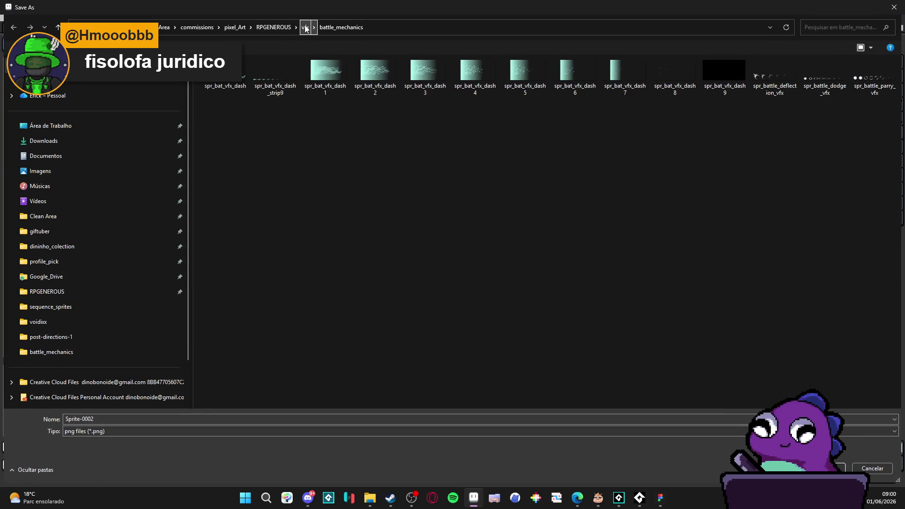
left_click(273, 27)
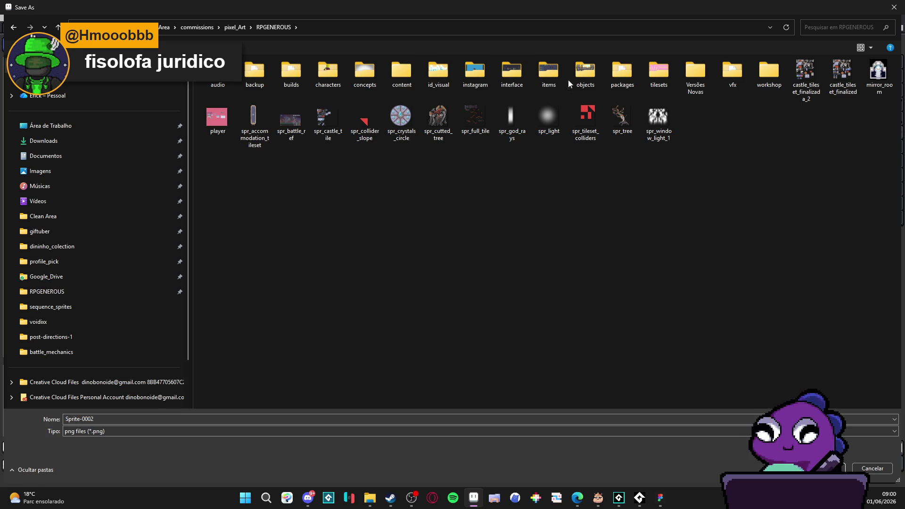
double_click(512, 75)
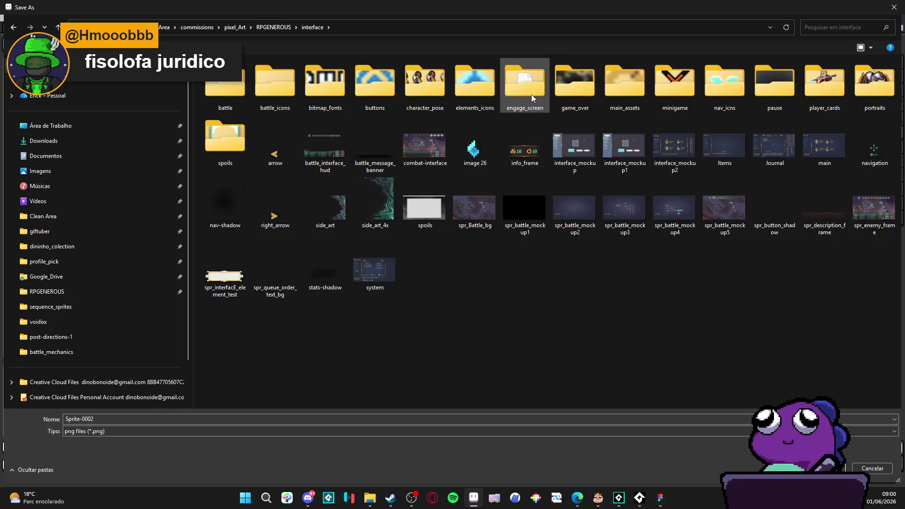
double_click(225, 82)
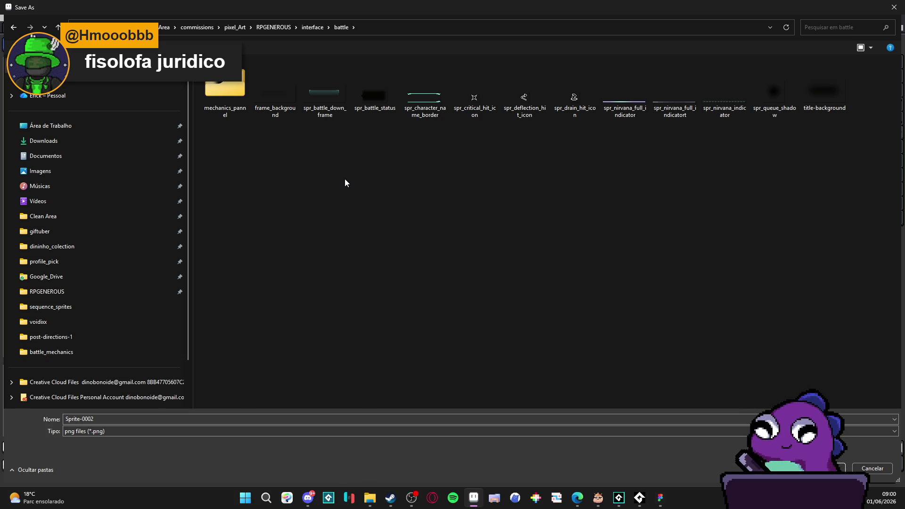
double_click(222, 86)
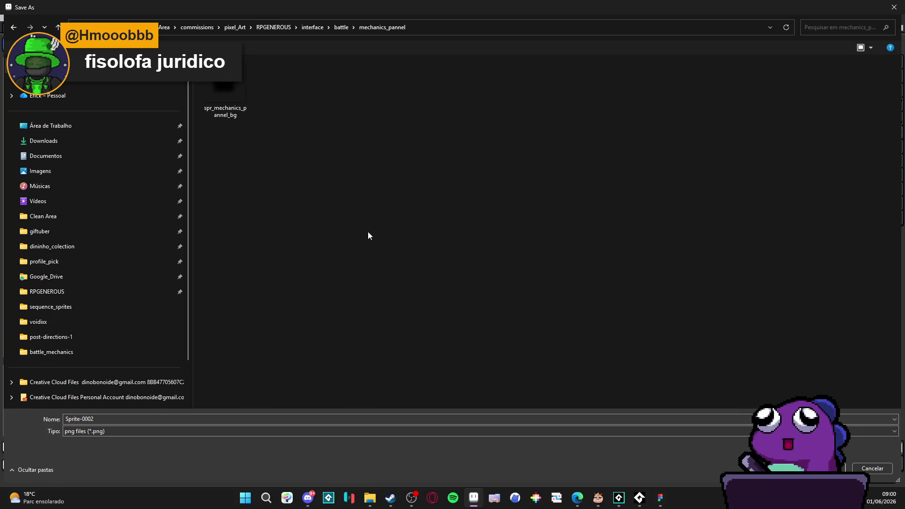
- Create folder mechanics_pannel_concept and save the frames there as spr_mechanics_pannel_concept_
right_click(303, 197)
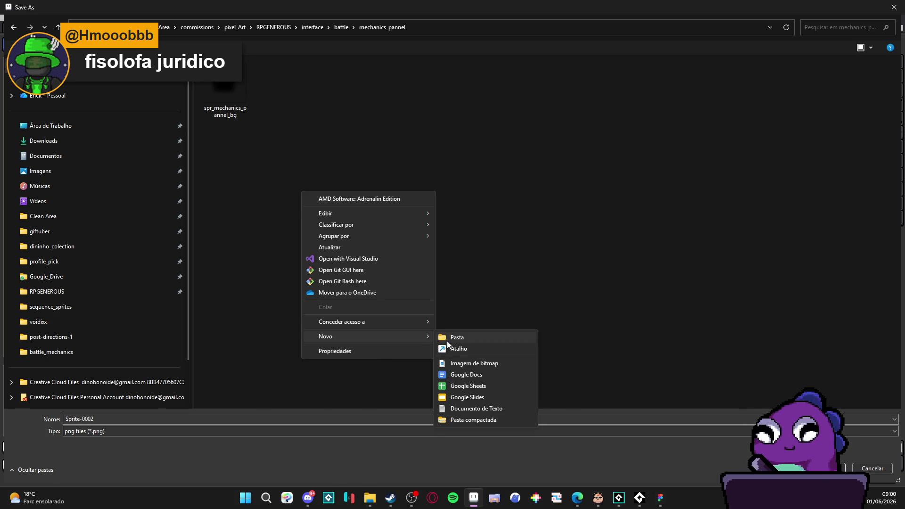
left_click(441, 333)
type("mech")
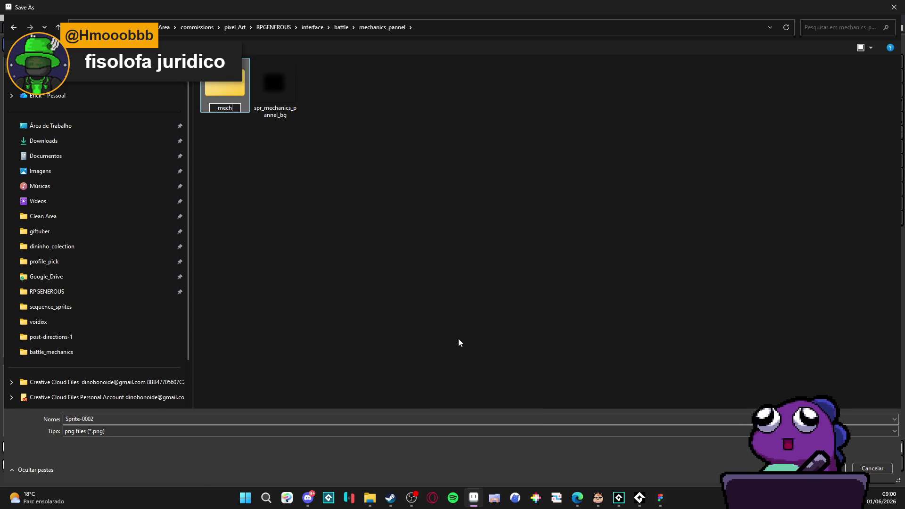
type("anics_pannel_concept")
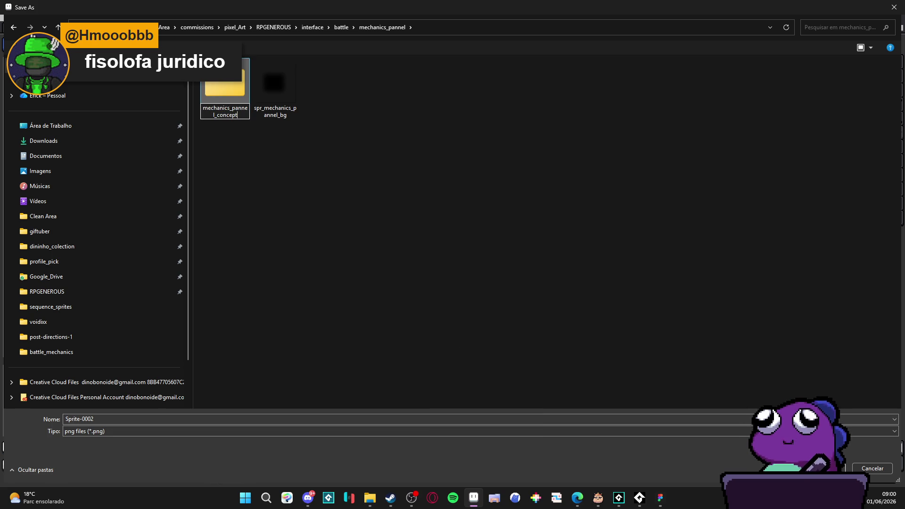
key("Return")
double_click(242, 108)
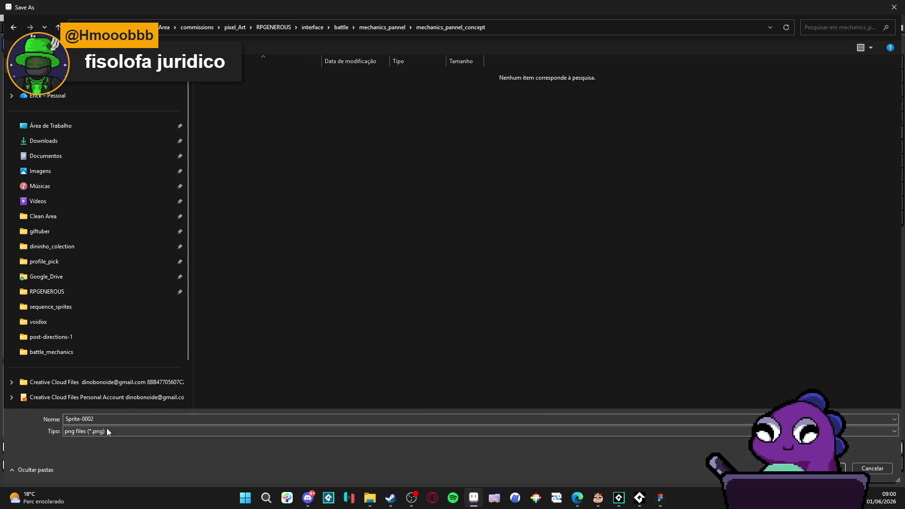
type("spr_")
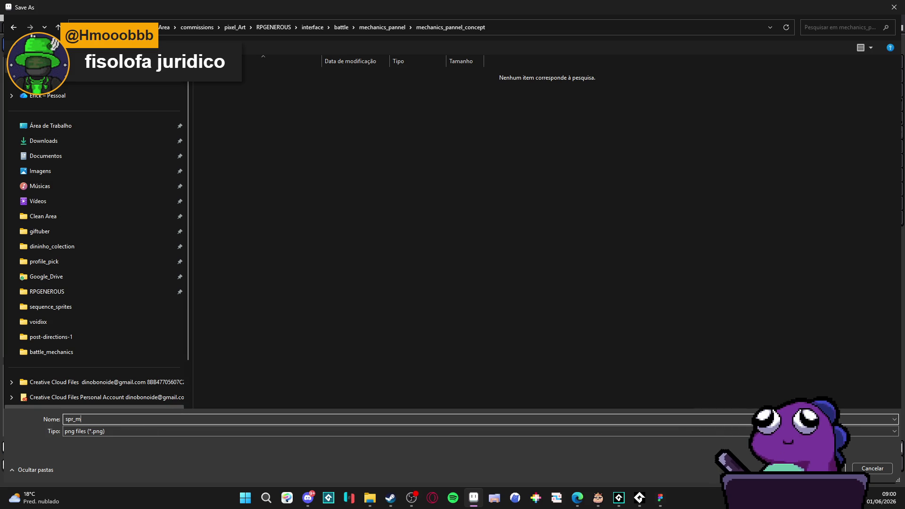
type("mechanics_pannel_concept_1")
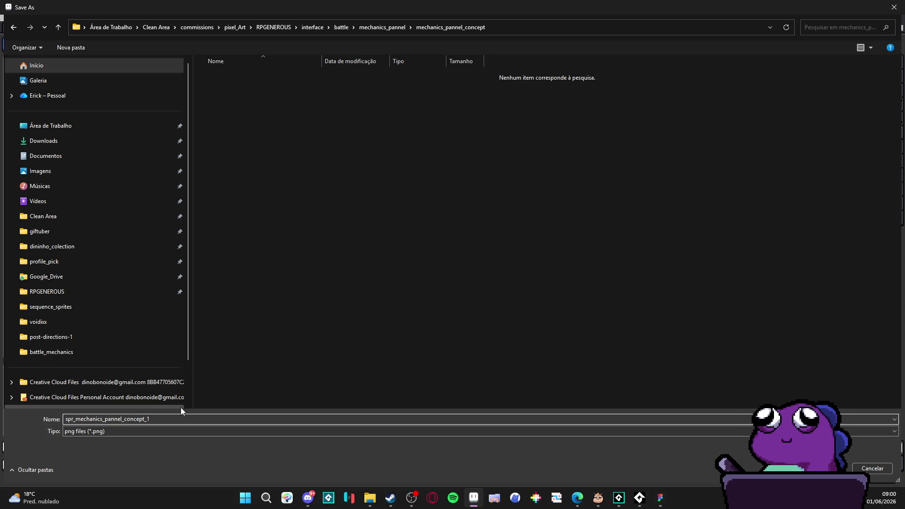
left_click(146, 419)
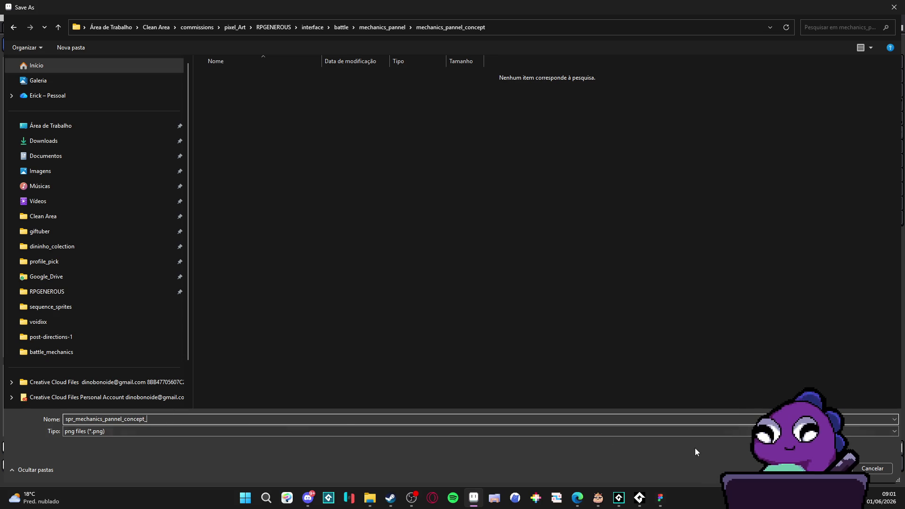
key("Return")
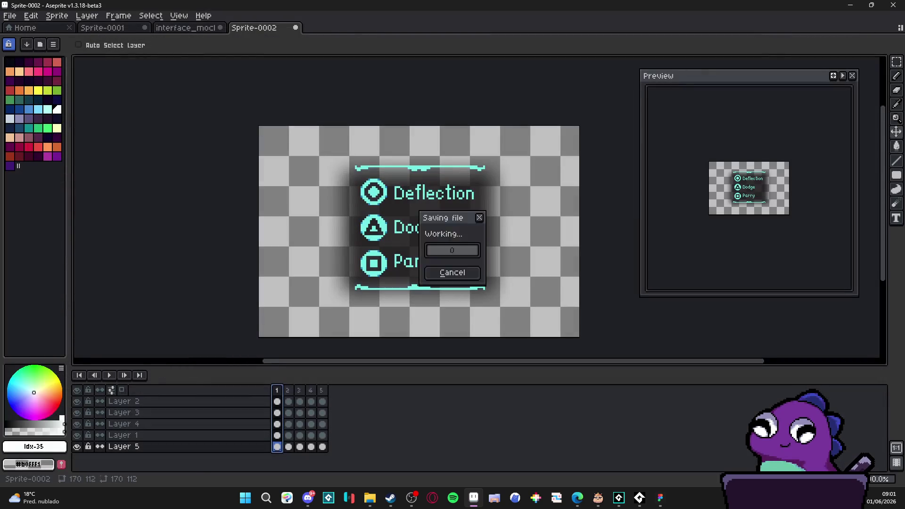
- In File Explorer, navigate interface > battle > mechanics_pannel > mechanics_pannel_concept to view the five PNGs
mouse_move(372, 504)
left_click(354, 457)
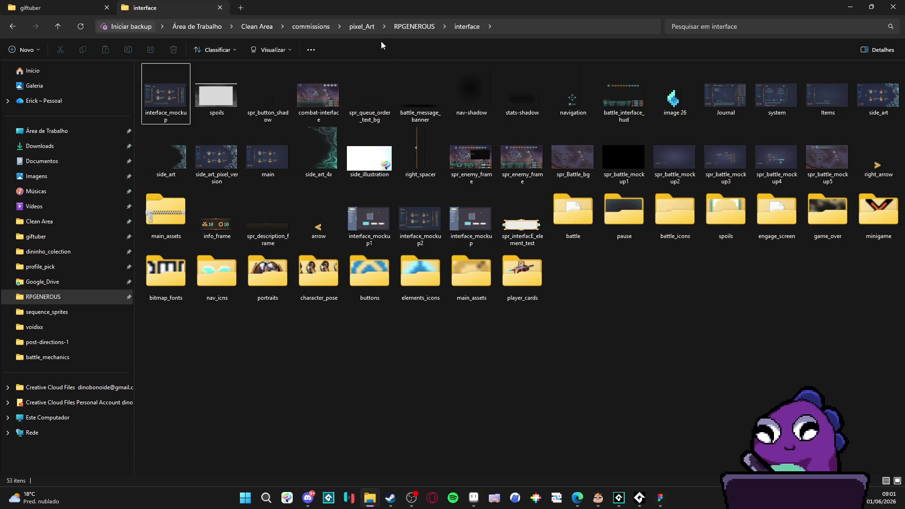
left_click(418, 27)
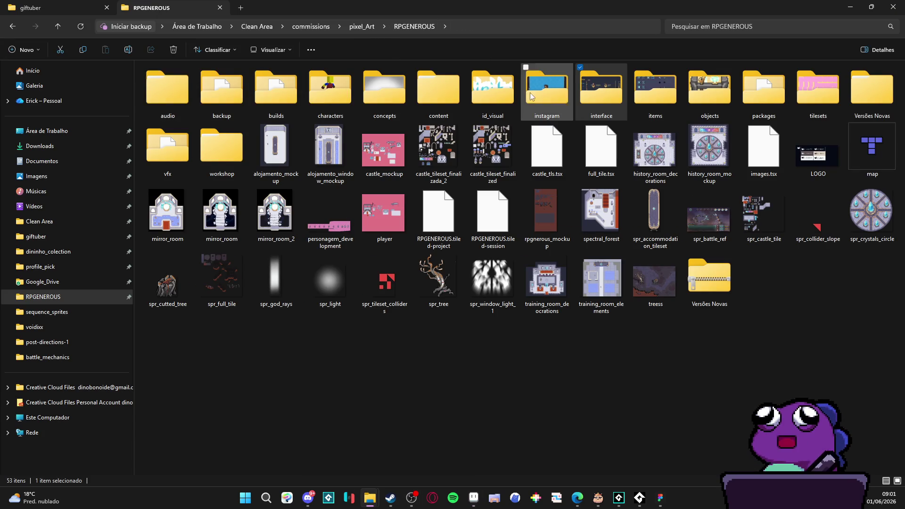
double_click(602, 89)
double_click(574, 209)
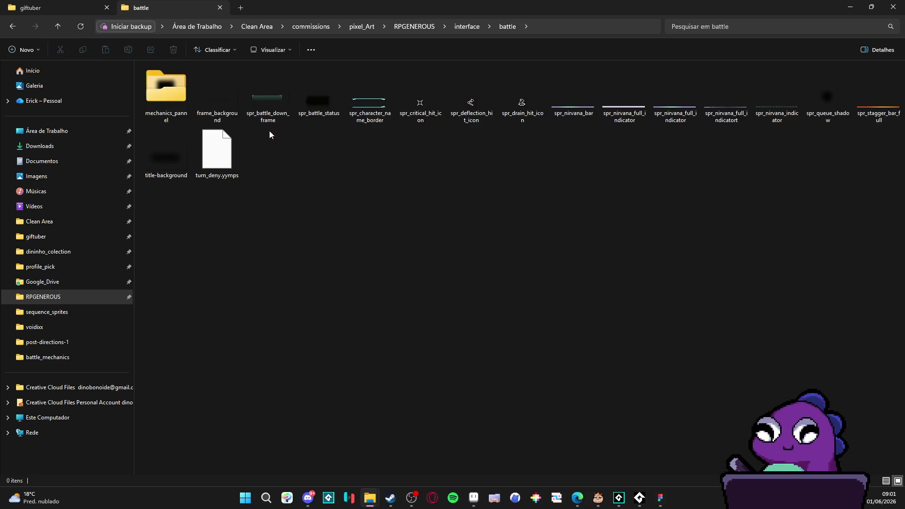
double_click(170, 89)
double_click(176, 90)
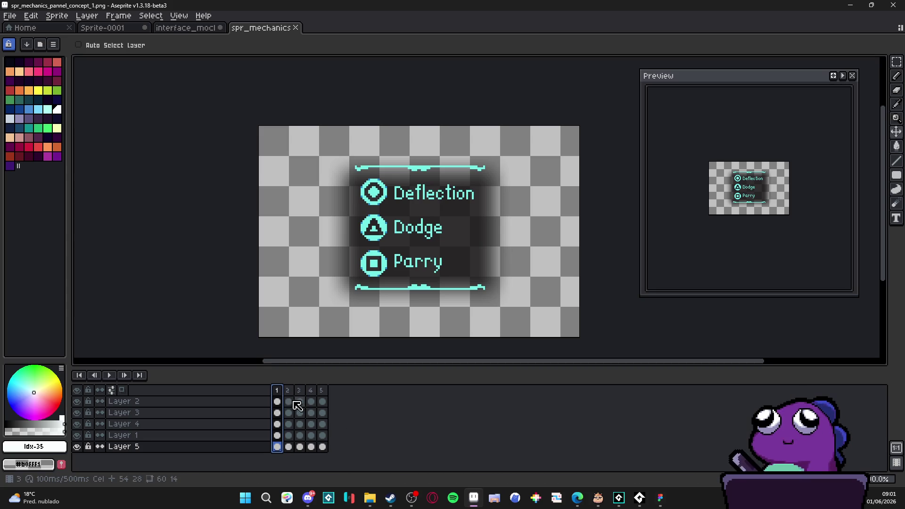
- Clear Deflection from frames 2–5 and move Parry's Layer 4 cel to frame 3
left_click(288, 390)
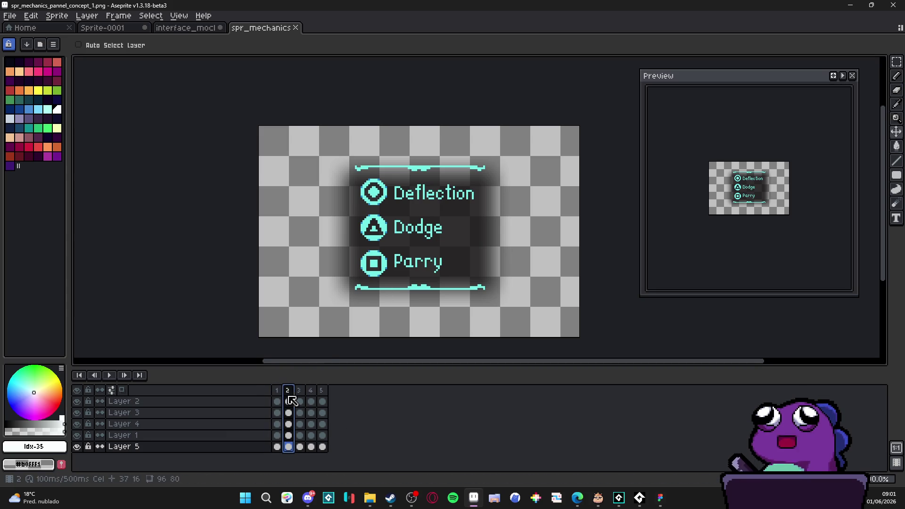
left_click(277, 402)
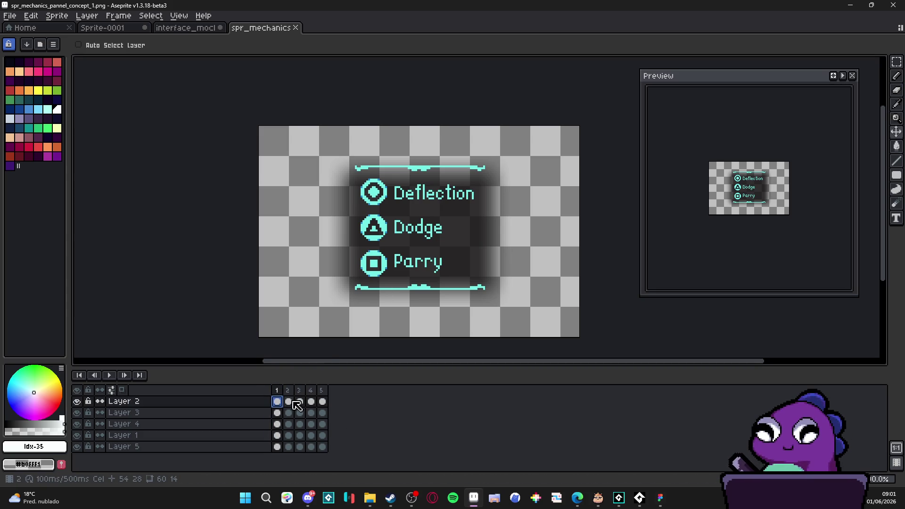
left_click_drag(292, 403, 322, 402)
key("Delete")
left_click(277, 423)
left_click(288, 424)
left_click(283, 424)
left_click_drag(286, 426, 329, 426)
key("Delete")
- Leave the border on frame 4 and the dark background on frame 5 only
left_click_drag(277, 435, 300, 435)
key("Delete")
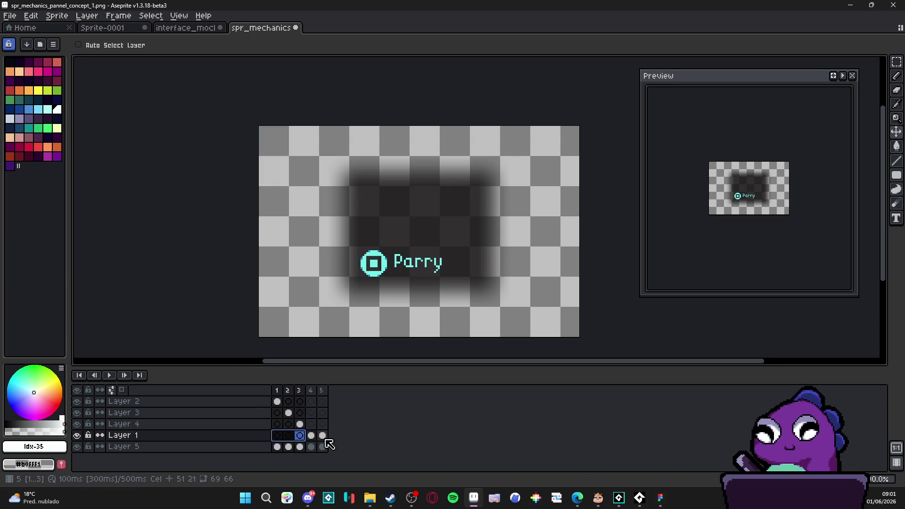
left_click(319, 436)
left_click(277, 448)
key("Delete")
left_click(317, 449)
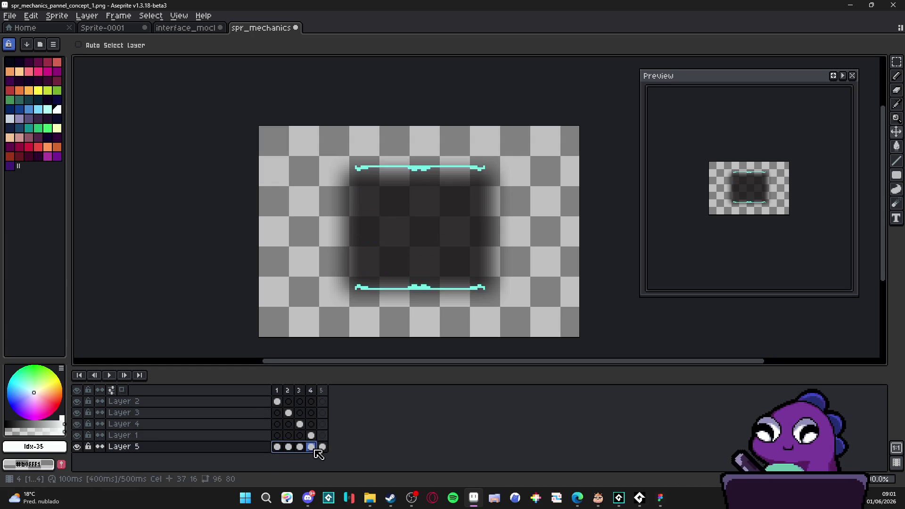
key("Delete")
- Preview the Deflection, Parry and background frames, then minimize Aseprite for GameMaker
left_click(278, 394)
left_click(300, 424)
left_click(323, 446)
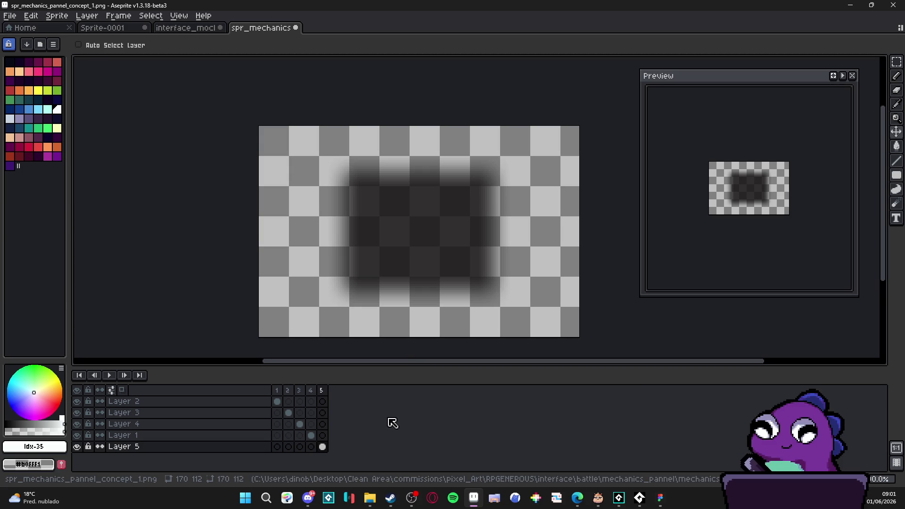
left_click(850, 5)
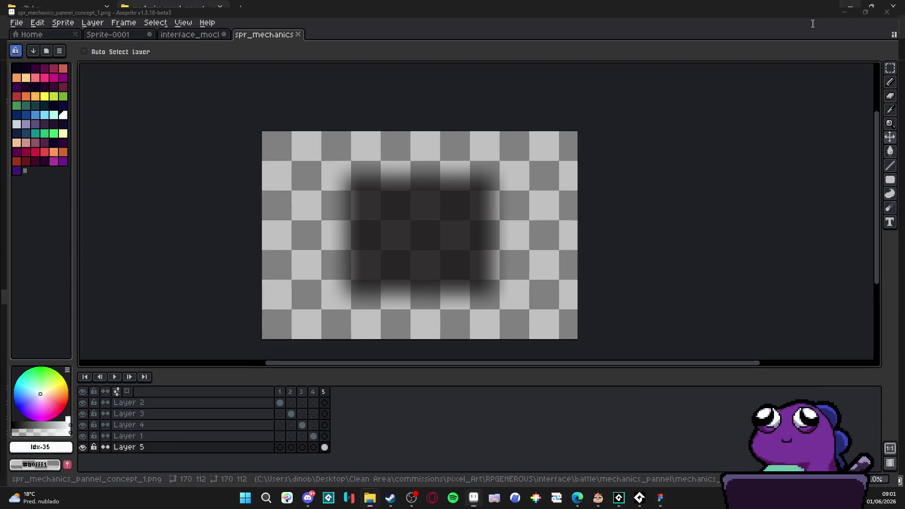
key("alt+Tab")
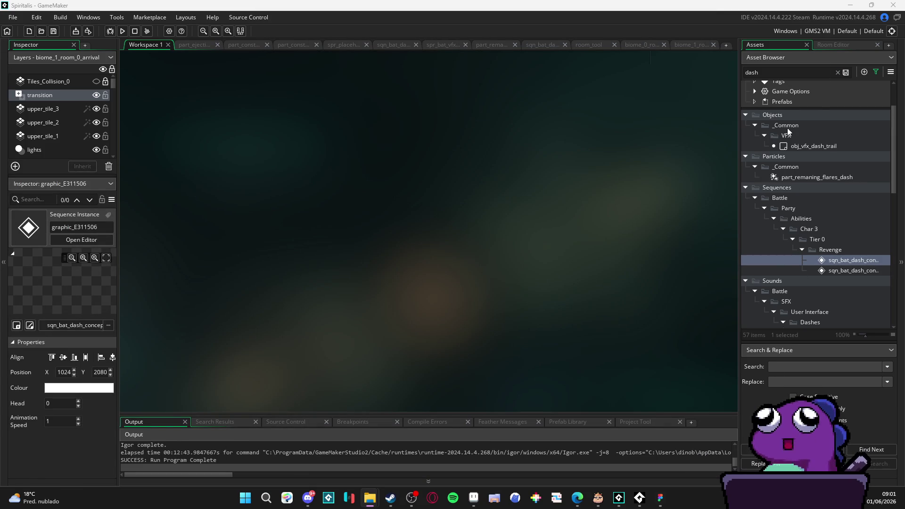
- Clear the dash asset search and expand Sprites > Battle in the Asset Browser
scroll(789, 151, "down", 2)
scroll(790, 155, "down", 10)
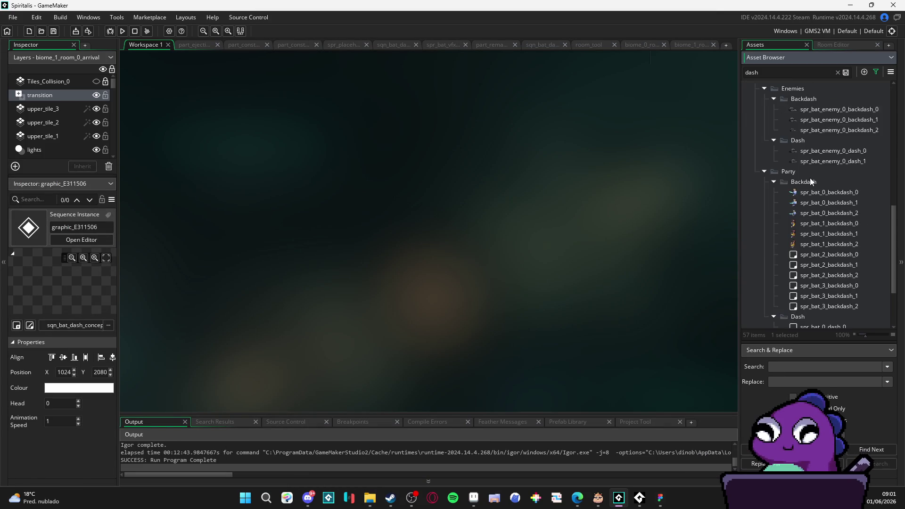
scroll(809, 182, "up", 5)
scroll(804, 204, "down", 4)
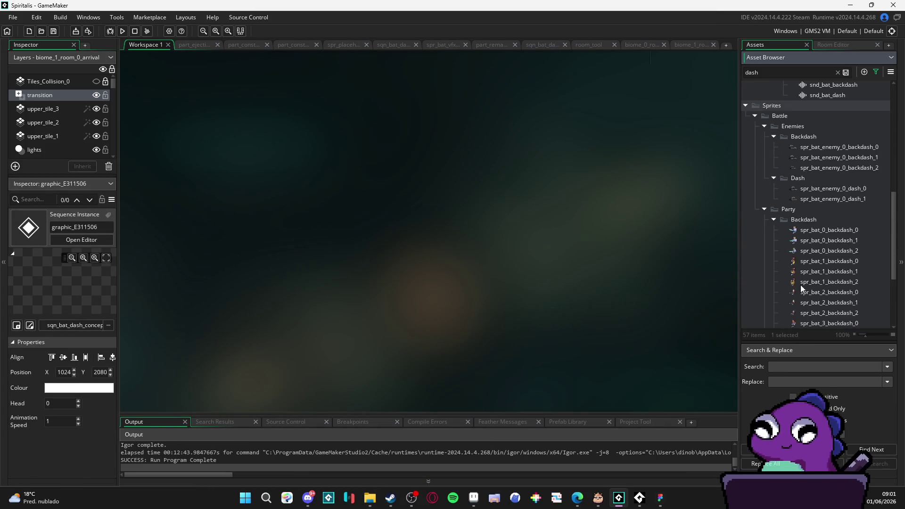
scroll(824, 259, "up", 10)
scroll(837, 259, "up", 5)
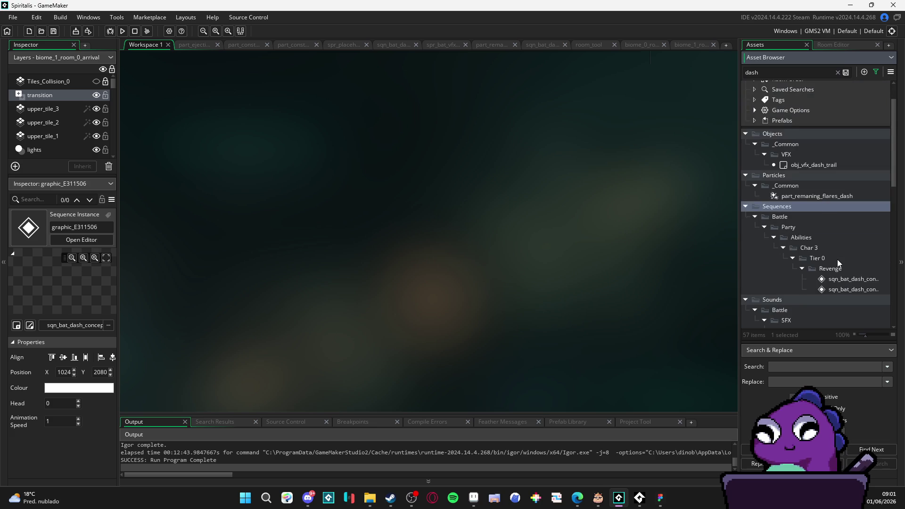
scroll(821, 292, "down", 10)
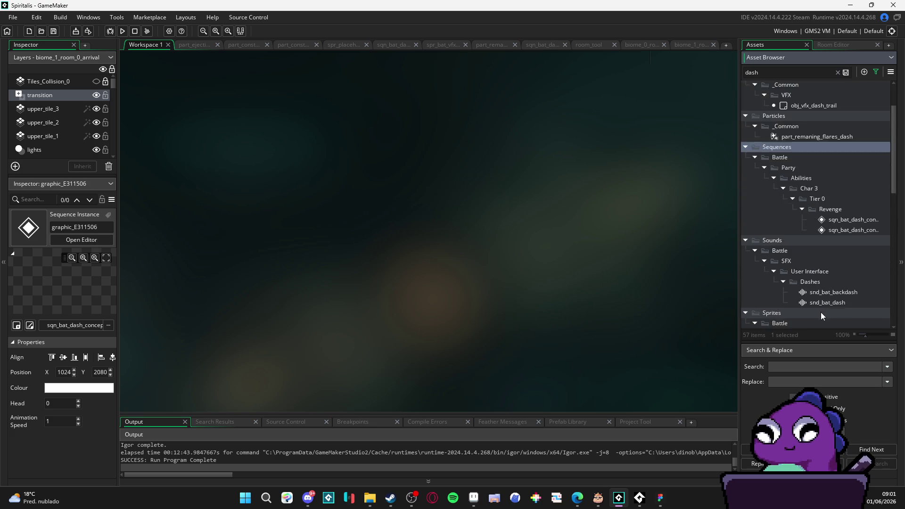
left_click(838, 72)
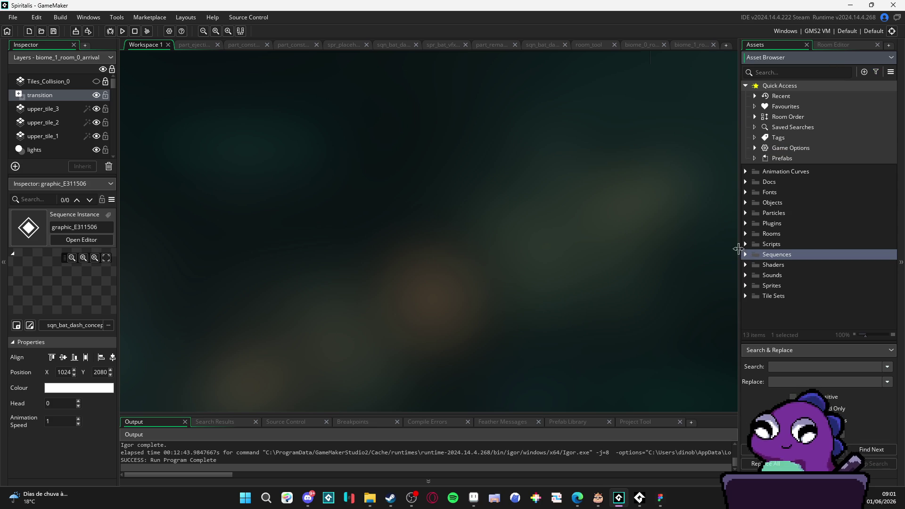
left_click(745, 285)
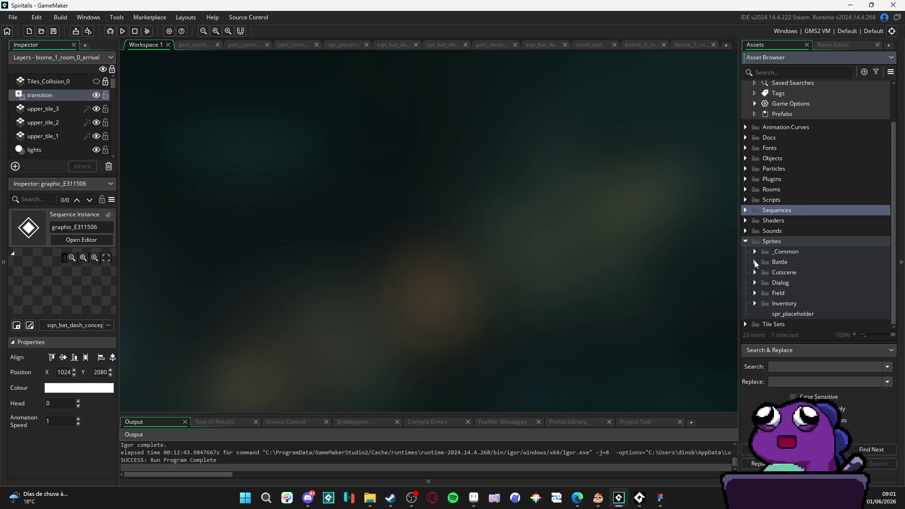
left_click(755, 262)
left_click(754, 262)
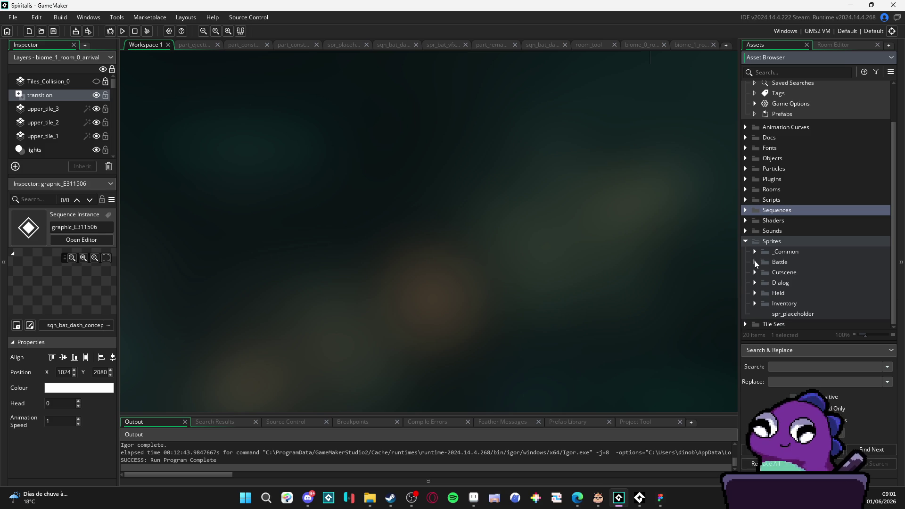
left_click(754, 262)
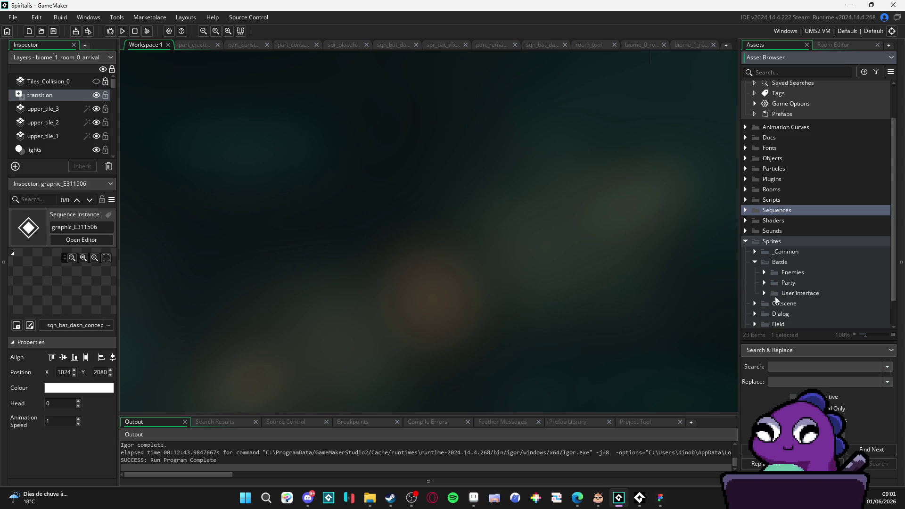
- Browse the User Interface subfolders Quick Time Event and Turns, then collapse User Interface
scroll(769, 281, "down", 1)
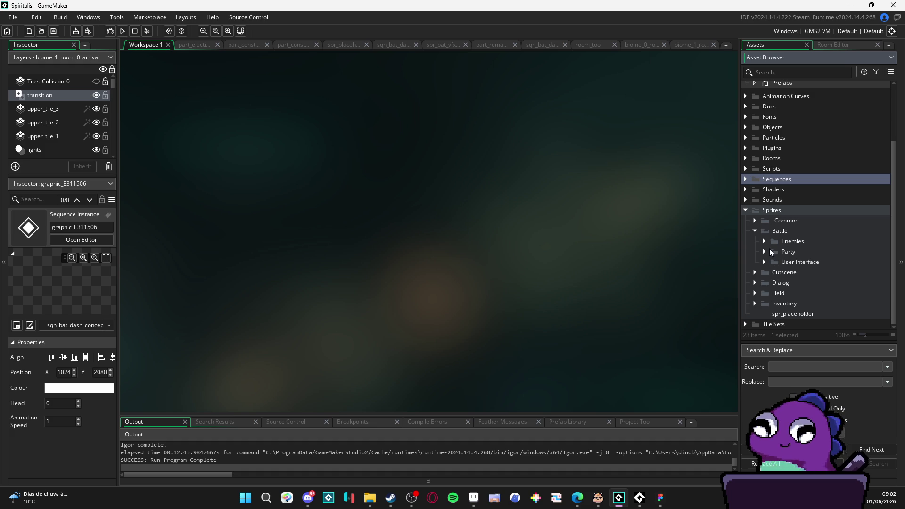
left_click(764, 262)
scroll(763, 263, "down", 2)
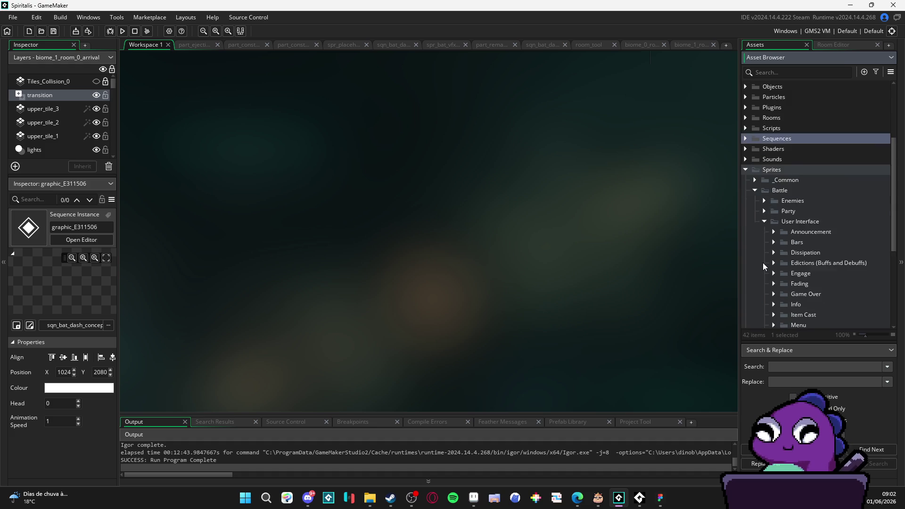
scroll(762, 262, "down", 1)
scroll(762, 262, "down", 1)
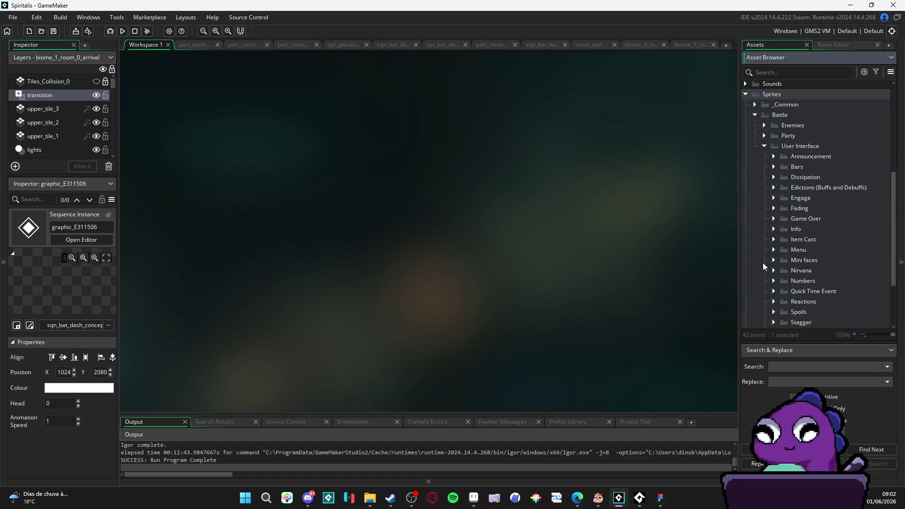
scroll(763, 265, "down", 1)
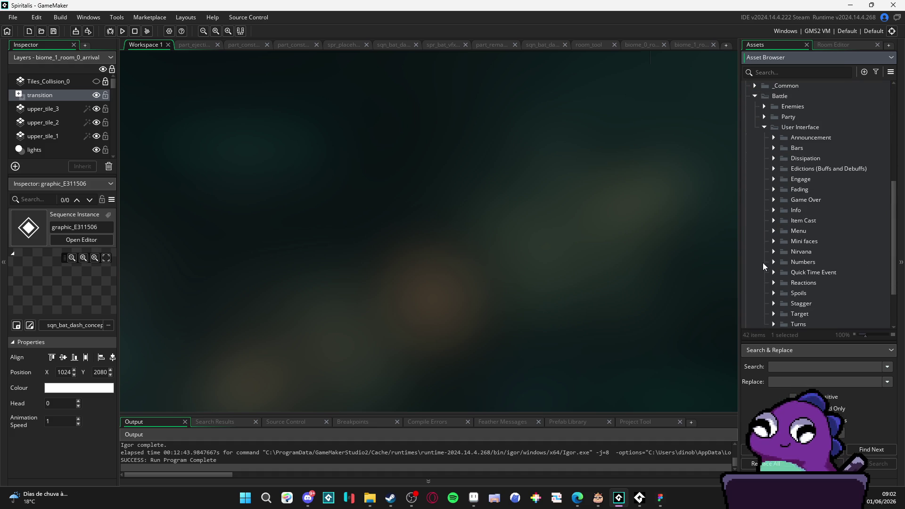
left_click(771, 273)
scroll(771, 273, "down", 3)
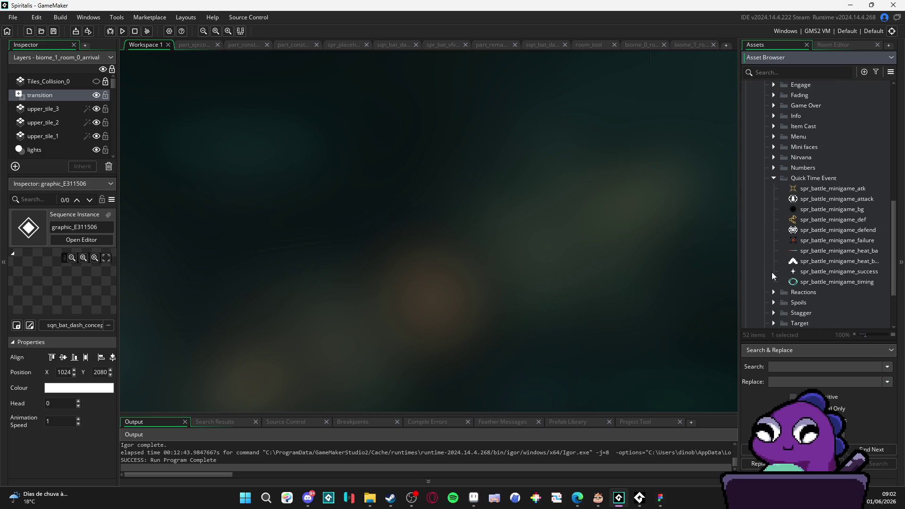
scroll(773, 265, "up", 1)
left_click(773, 198)
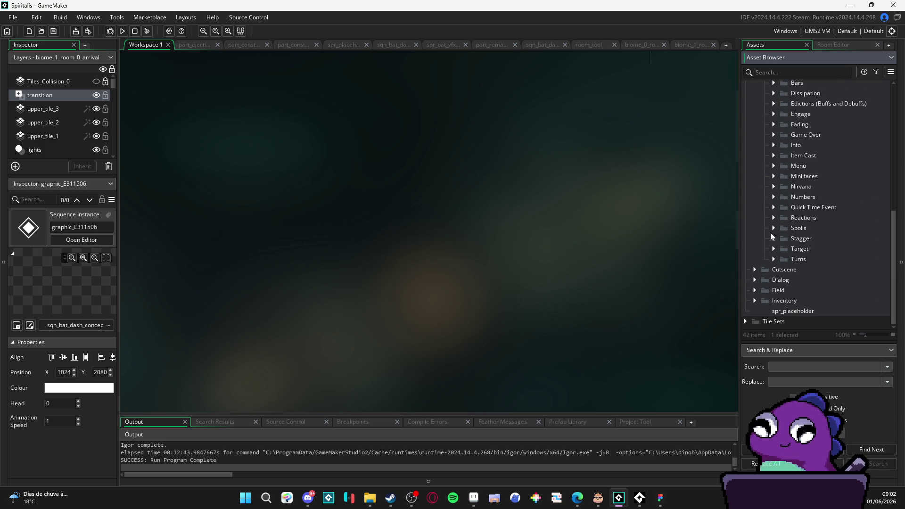
left_click(774, 259)
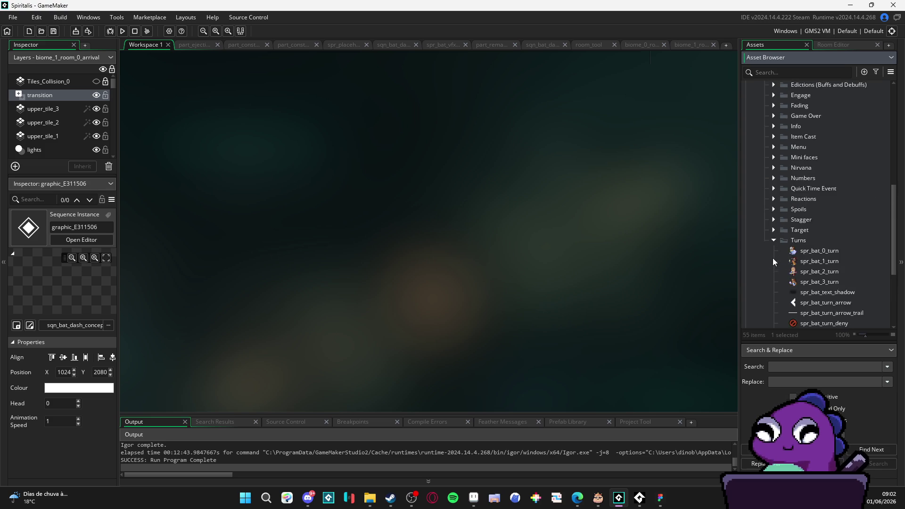
scroll(773, 258, "down", 3)
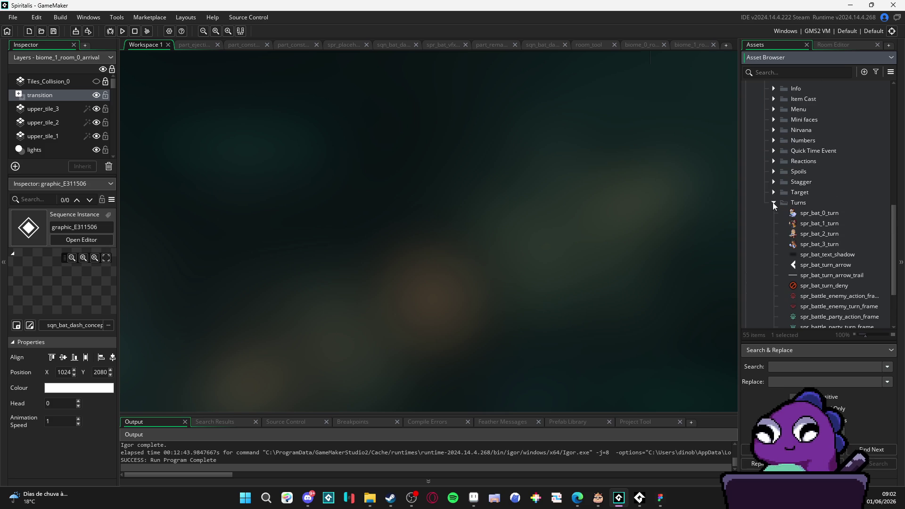
left_click(773, 203)
scroll(774, 207, "up", 6)
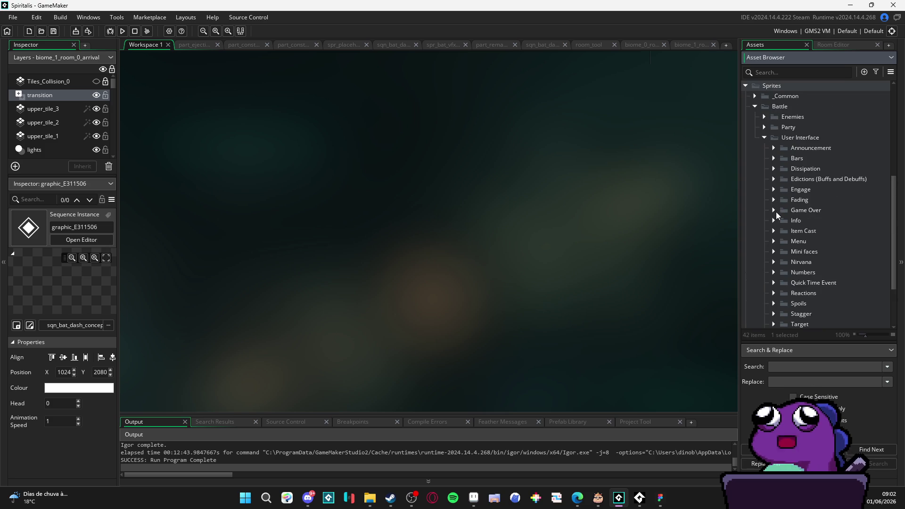
left_click(764, 184)
- Collapse and re-expand the Battle folder, then bring up its context menu
left_click(755, 231)
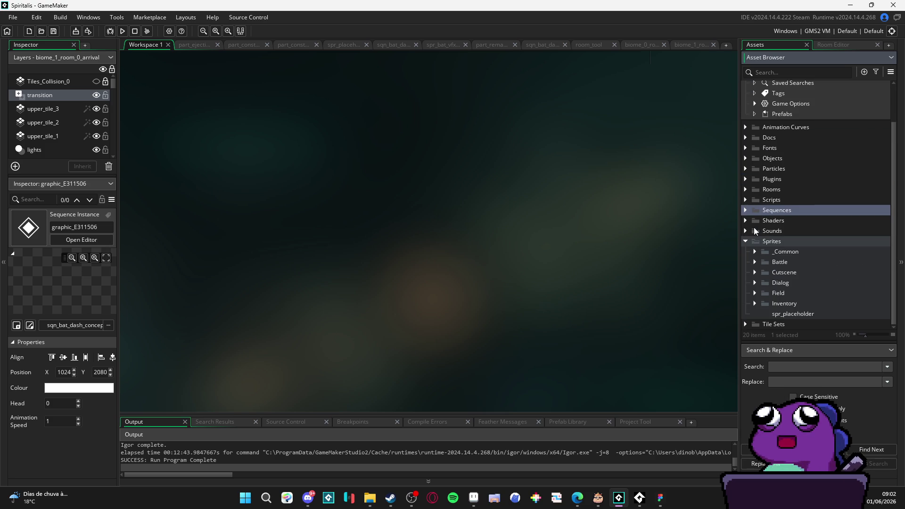
left_click(755, 262)
scroll(769, 262, "down", 1)
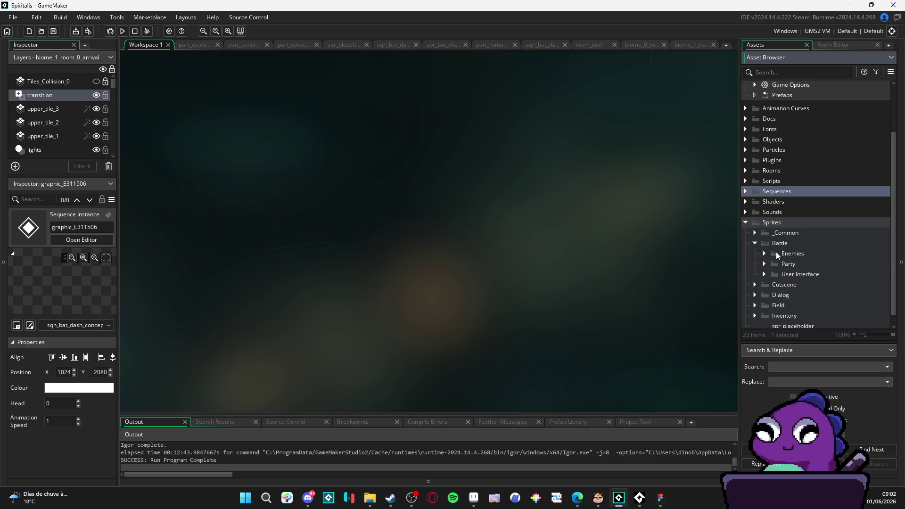
right_click(770, 242)
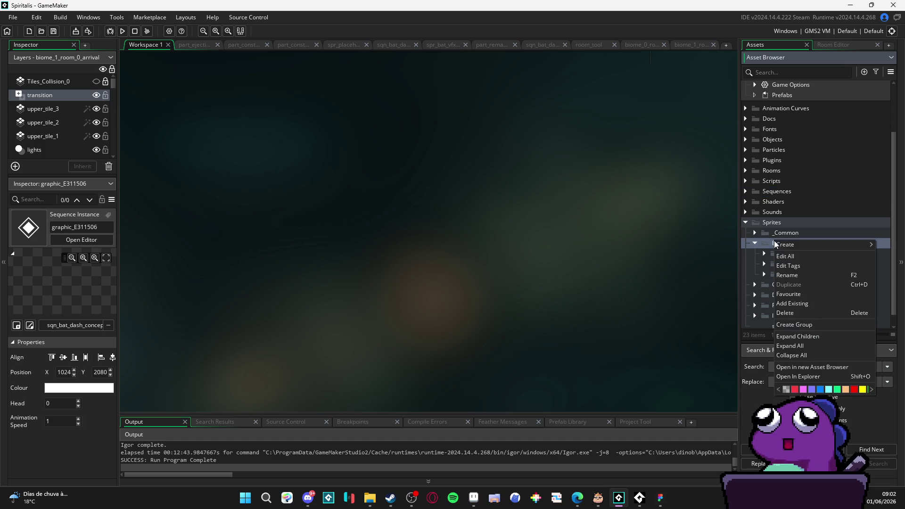
- Create a new group under Battle named _Concepts
mouse_move(821, 245)
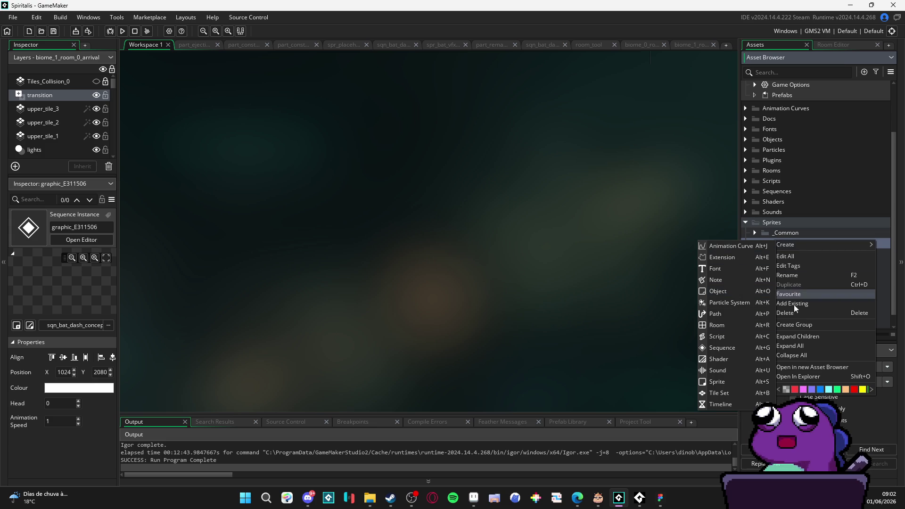
left_click(801, 325)
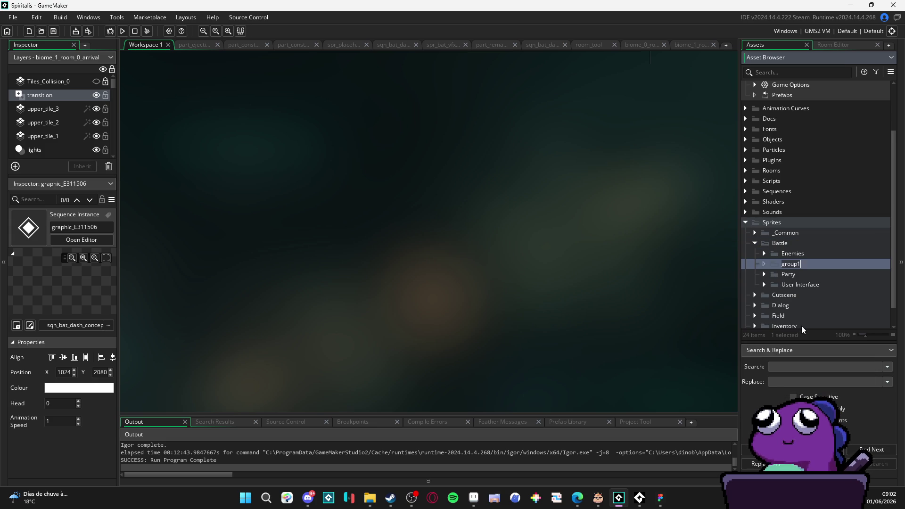
type("_con")
key("BackSpace")
key("BackSpace")
key("BackSpace")
type("Concept")
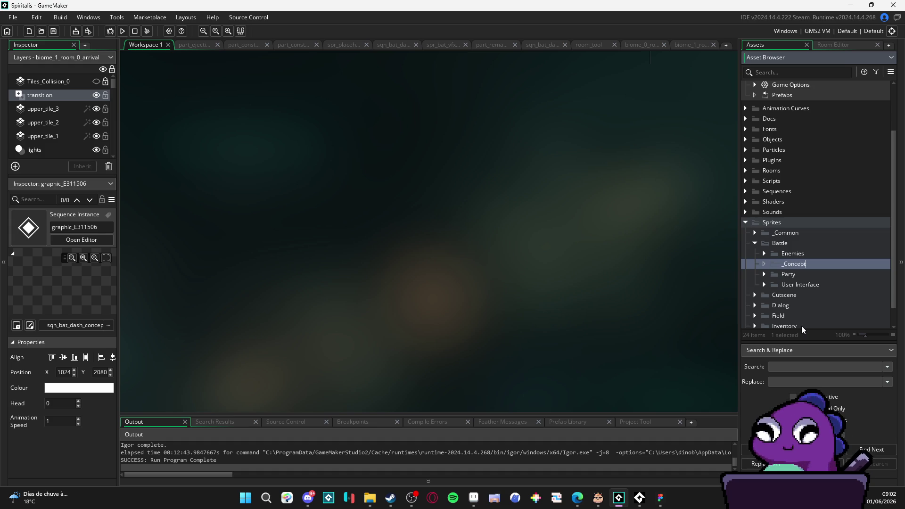
type("s")
key("Return")
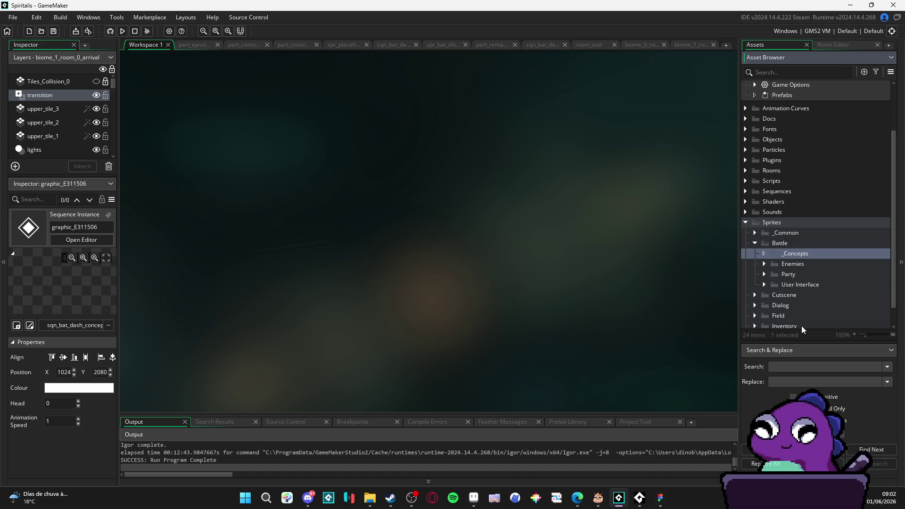
- Add a group named 'mechanics pannel' inside _Concepts
right_click(823, 253)
right_click(835, 253)
mouse_move(801, 257)
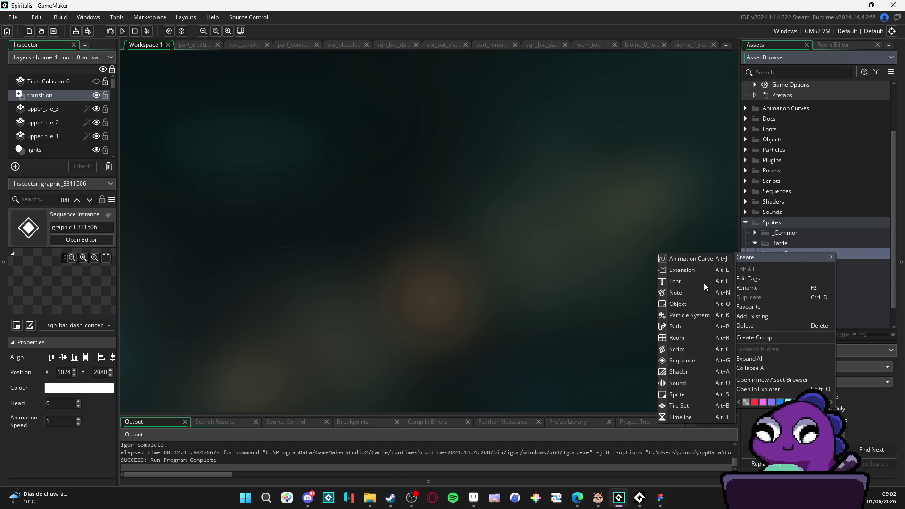
left_click(761, 337)
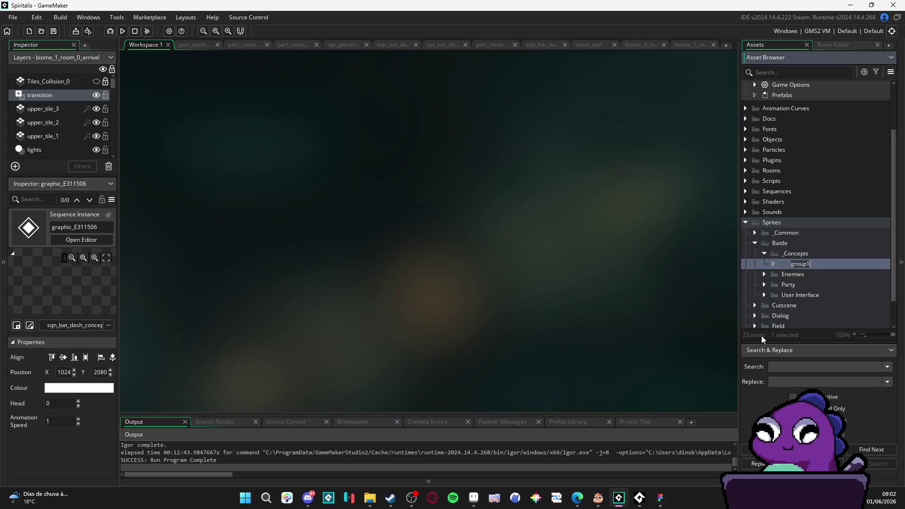
type("mec")
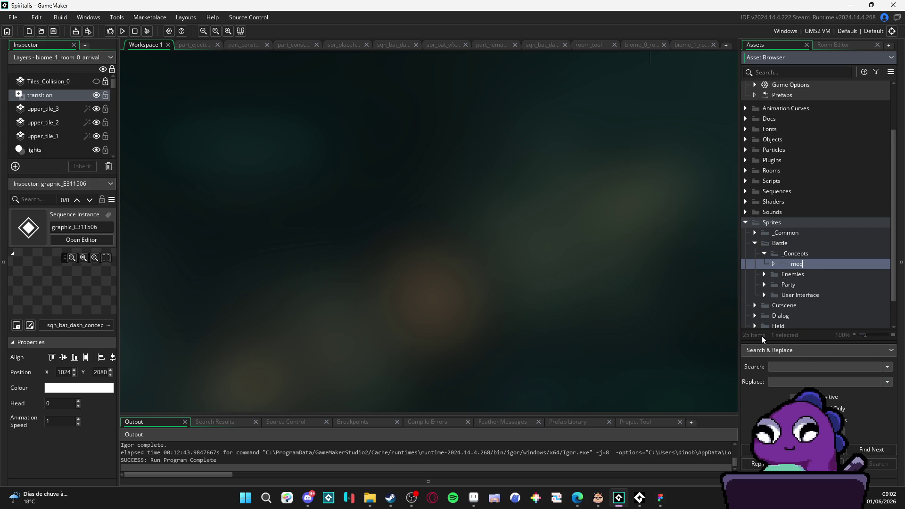
type("hanics pannel")
key("Return")
- Drag the five concept PNGs from Explorer into the mechanics pannel group
mouse_move(370, 498)
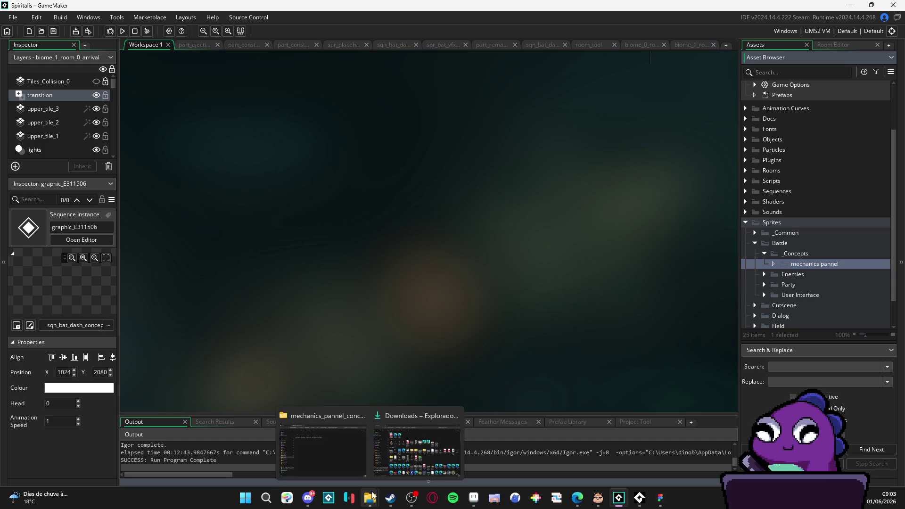
left_click(323, 448)
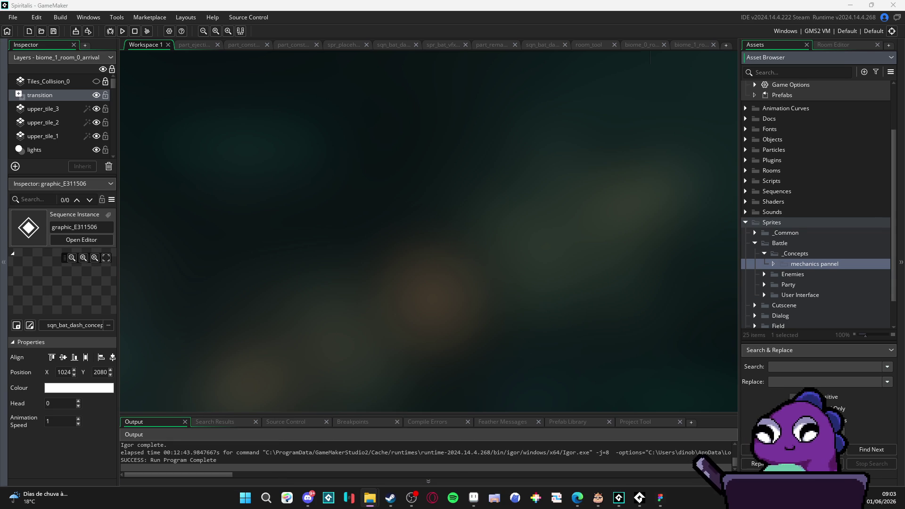
left_click_drag(872, 261, 811, 266)
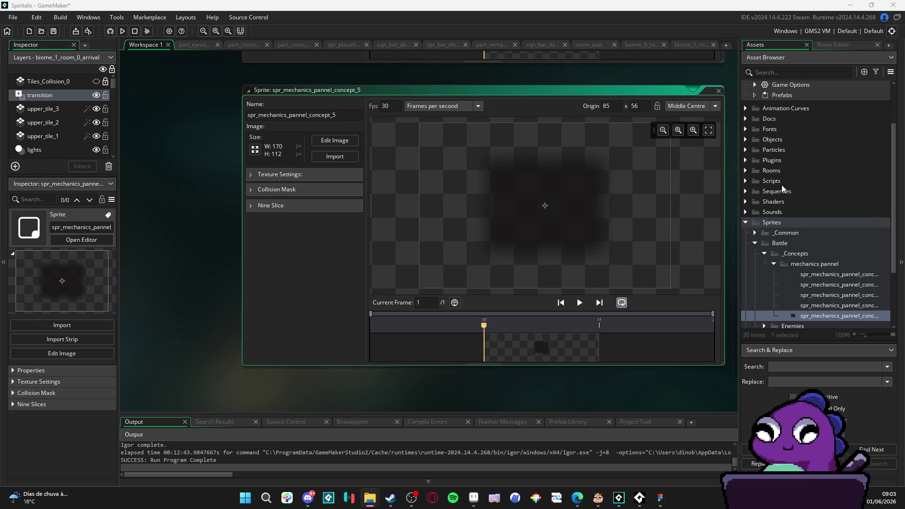
scroll(797, 269, "down", 3)
scroll(804, 258, "up", 4)
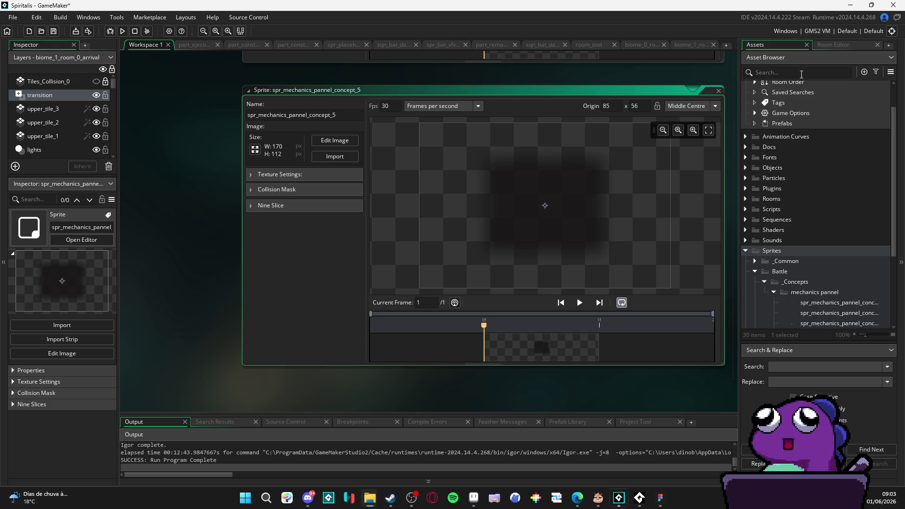
- Create a new sequence inside the mechanics pannel group
left_click(801, 73)
type("sqn")
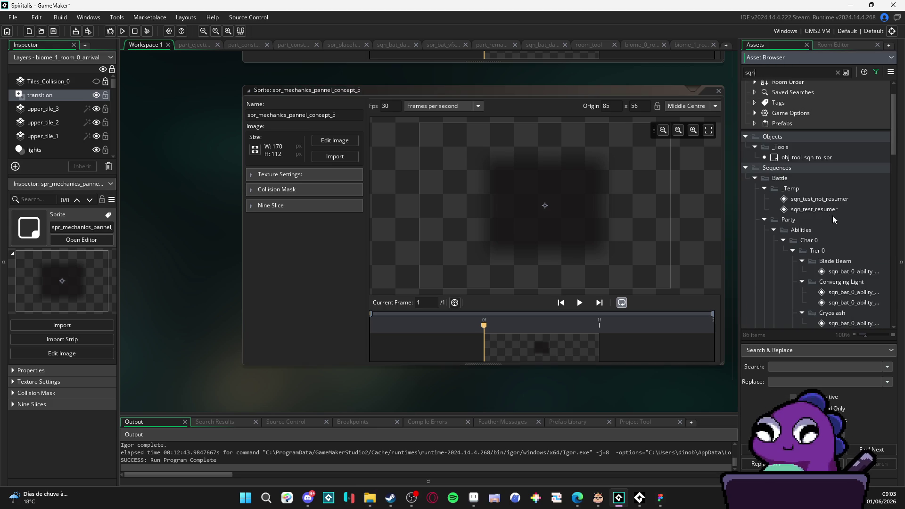
scroll(828, 201, "down", 3)
scroll(825, 192, "up", 3)
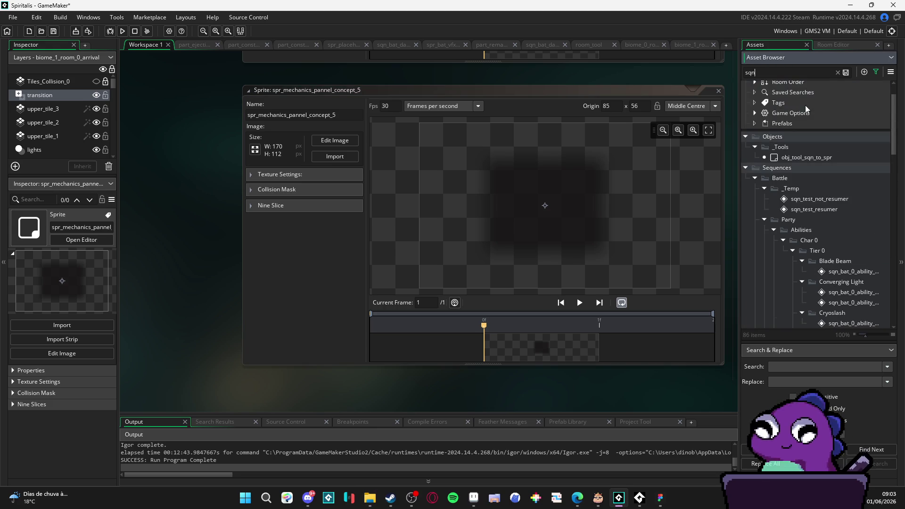
left_click(837, 73)
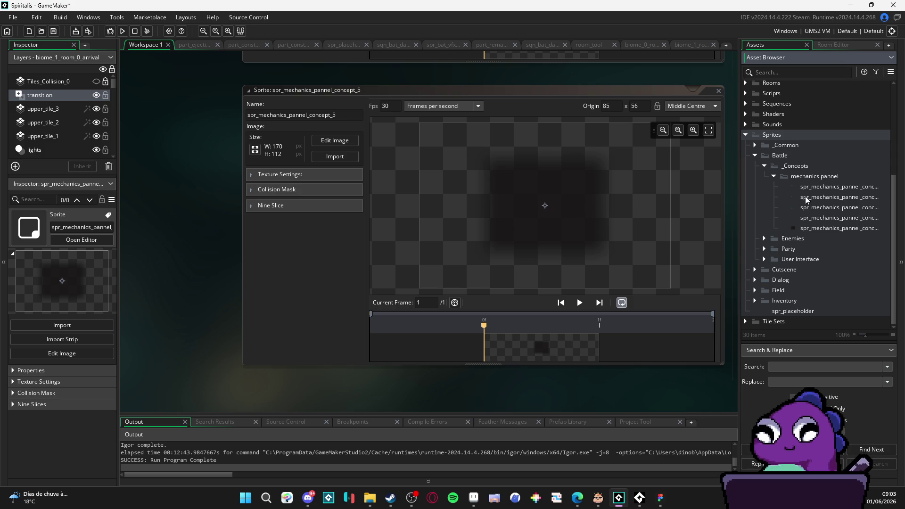
left_click(811, 184)
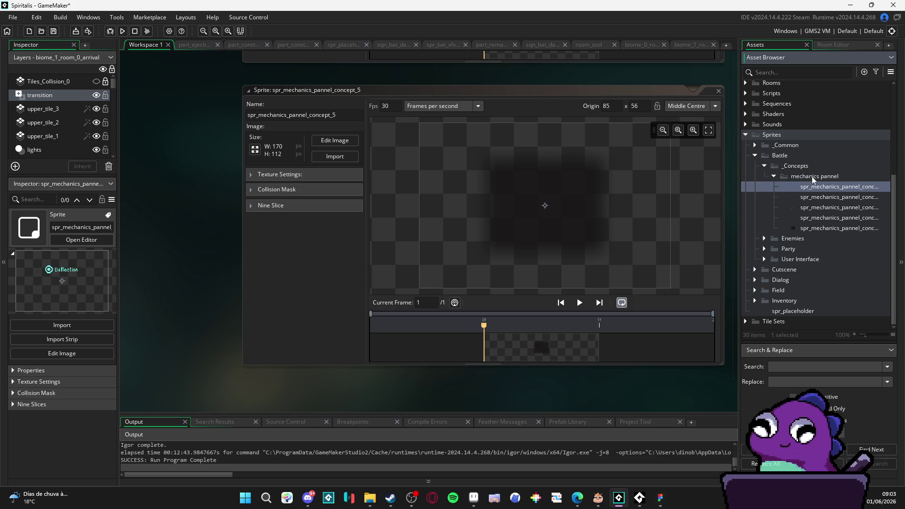
right_click(811, 178)
mouse_move(785, 182)
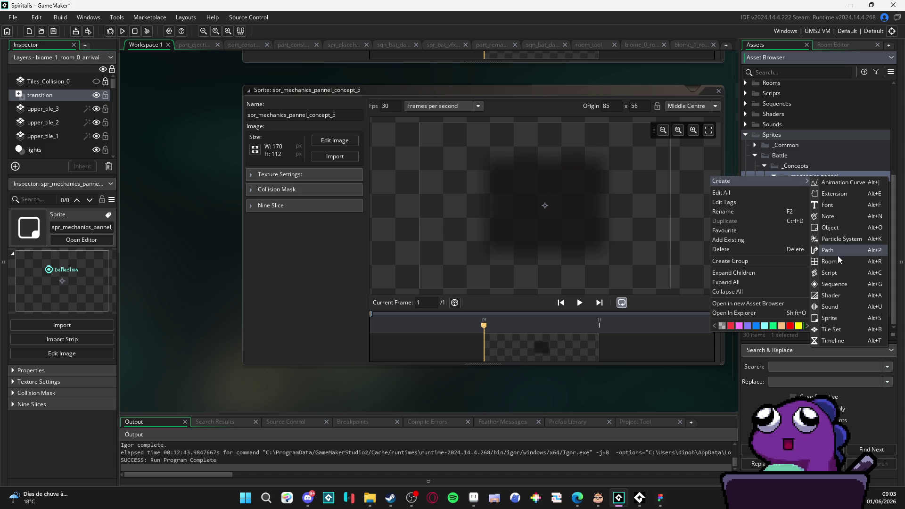
left_click(855, 284)
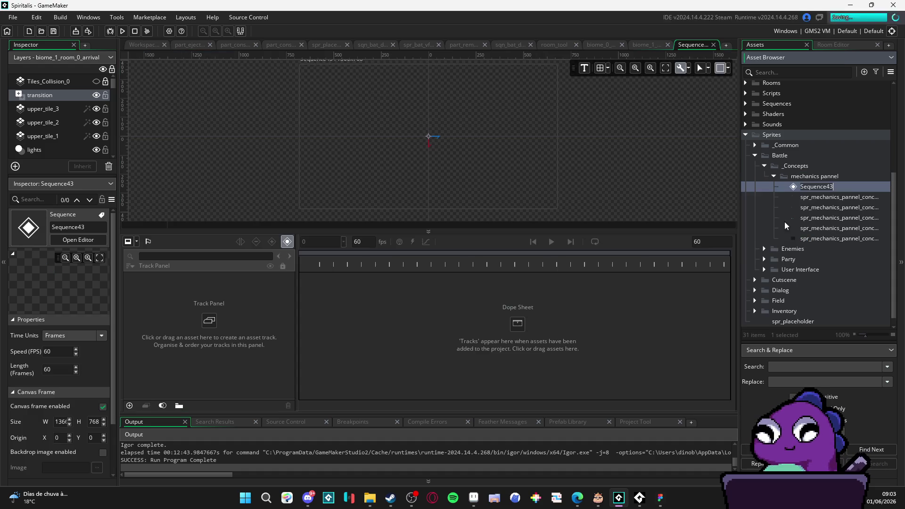
- Name the sequence sqn_mechanic_pannel_concept and set its canvas frame to 480 x 270
type("sqn_mecha")
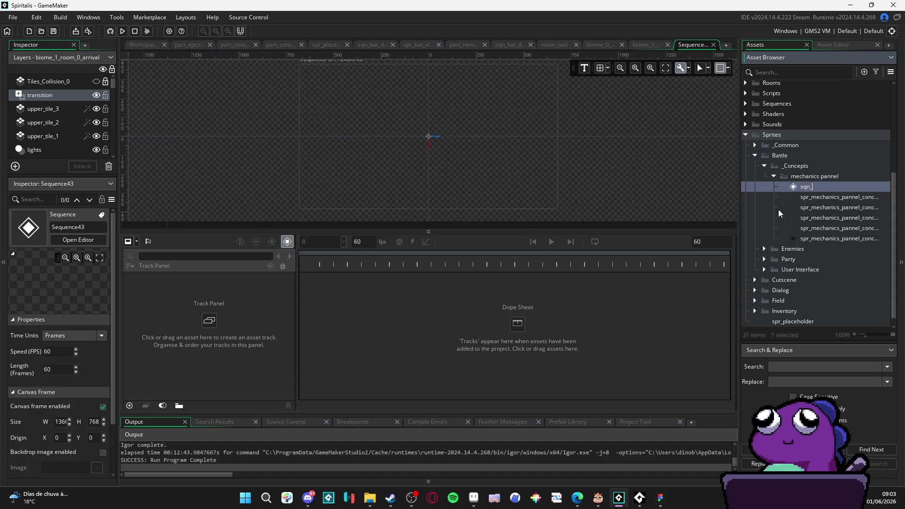
type("nic")
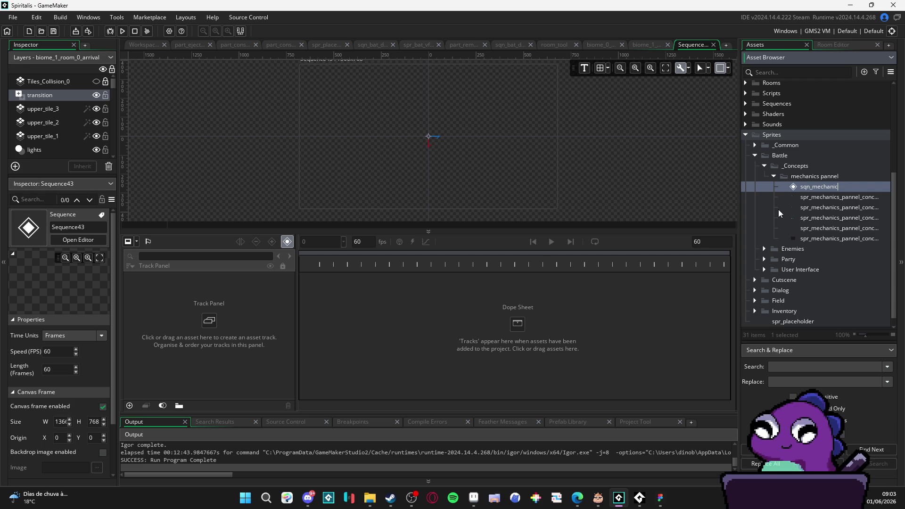
type("_pannel_concept")
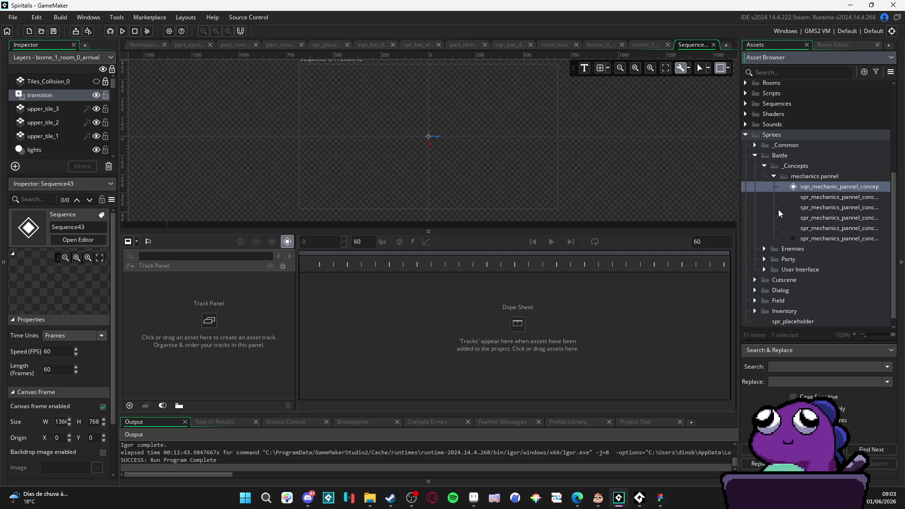
key("Return")
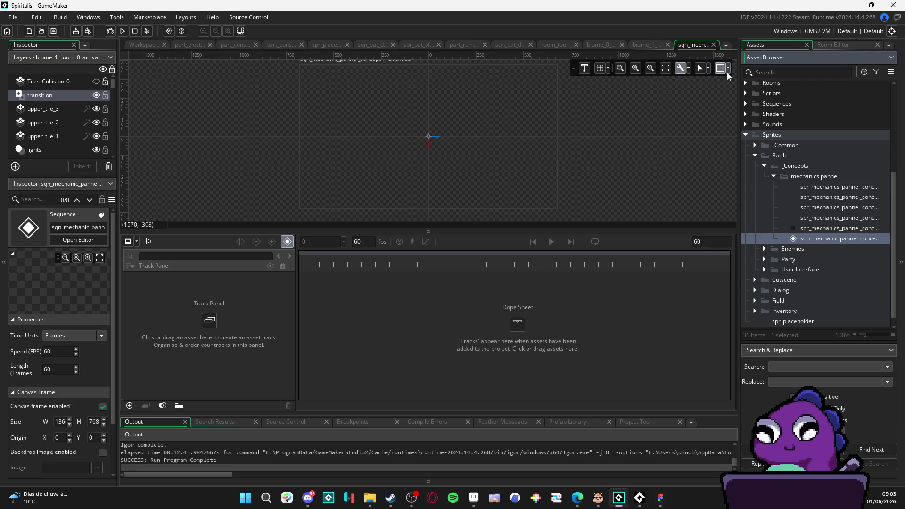
left_click(727, 69)
double_click(568, 94)
type("48")
key("Tab")
type("270")
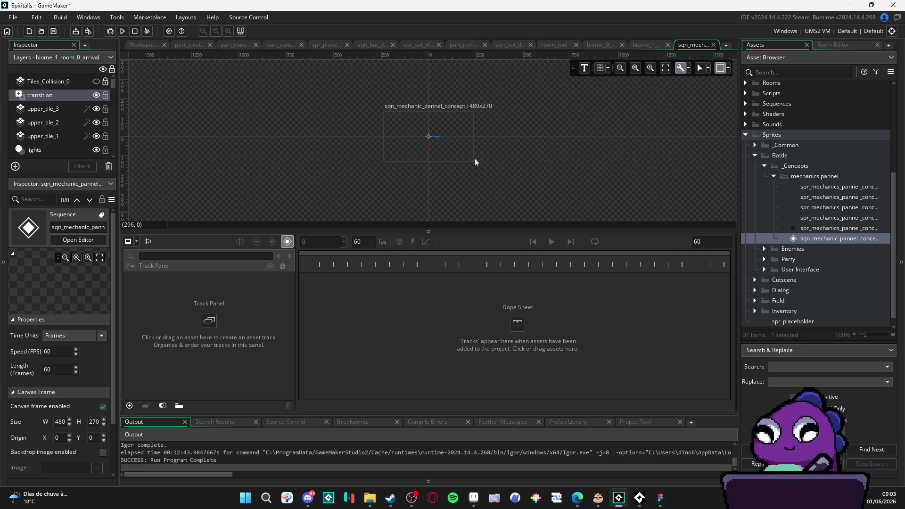
scroll(411, 144, "up", 3)
left_click_drag(508, 230, 508, 275)
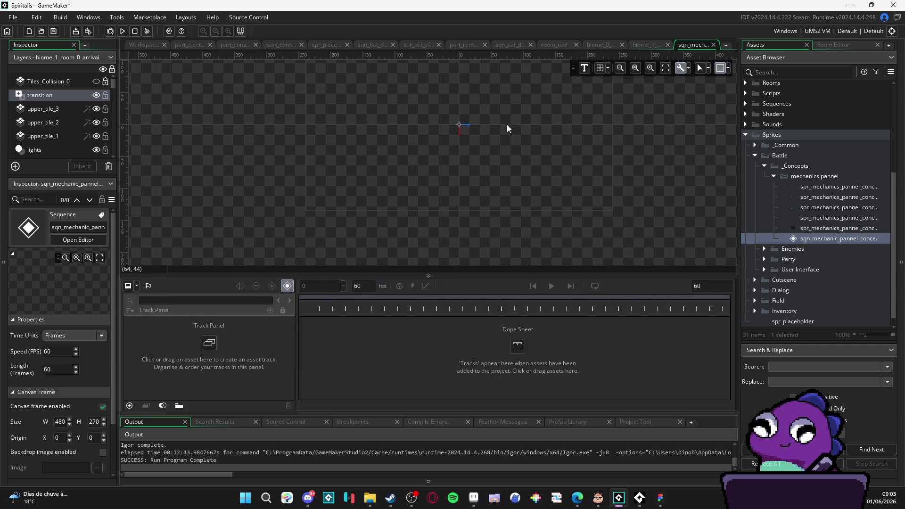
- Select the last concept sprite, then return to Aseprite showing spr_mechanics_pannel_concept_1.png
left_click(799, 74)
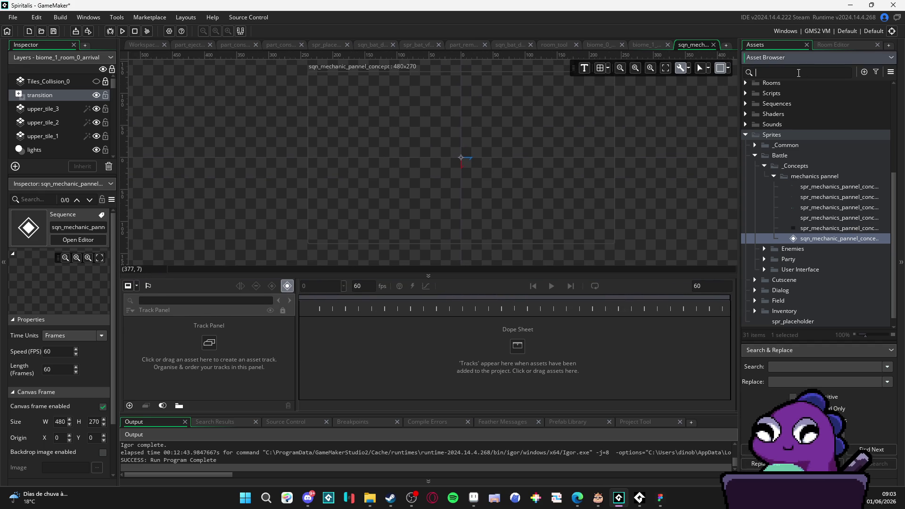
type("ref")
scroll(877, 229, "down", 5)
scroll(872, 234, "up", 10)
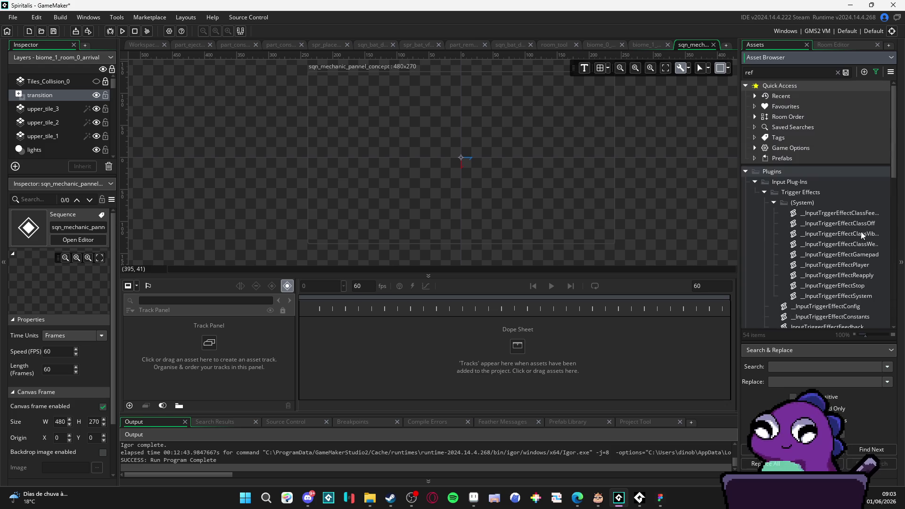
left_click(837, 72)
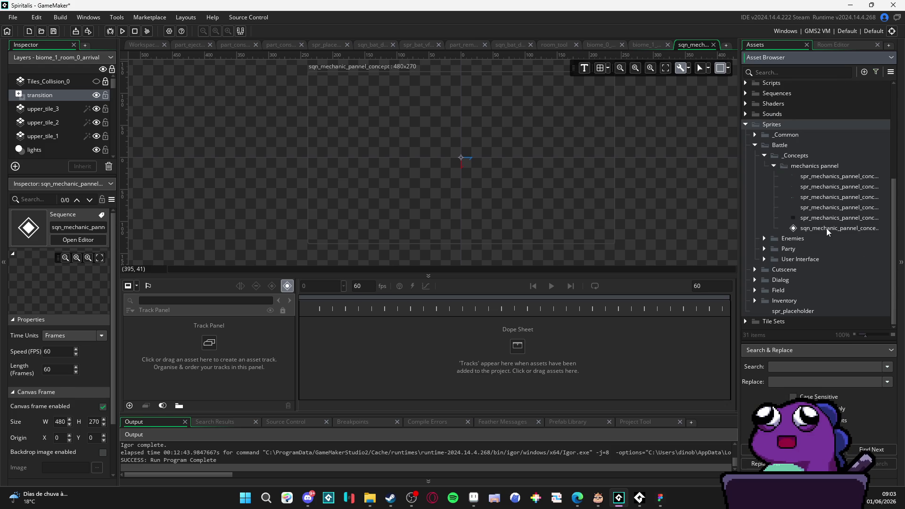
left_click(821, 216)
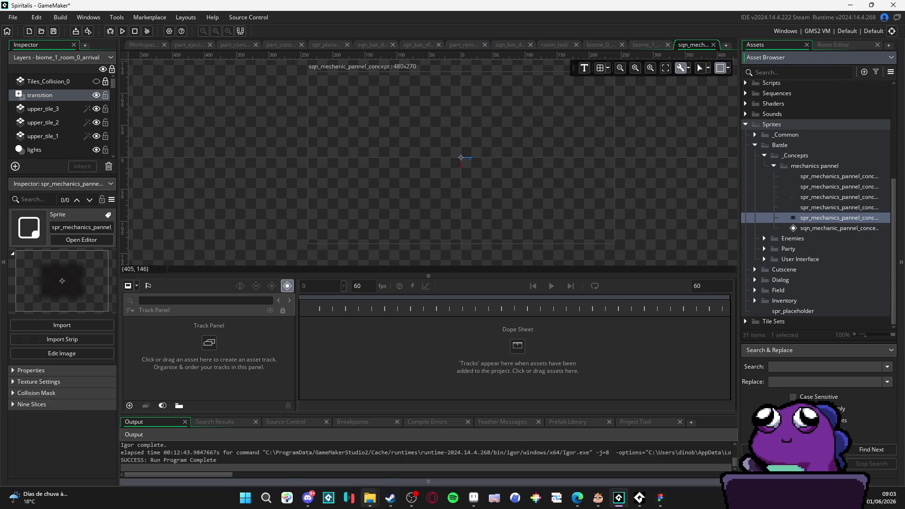
mouse_move(476, 498)
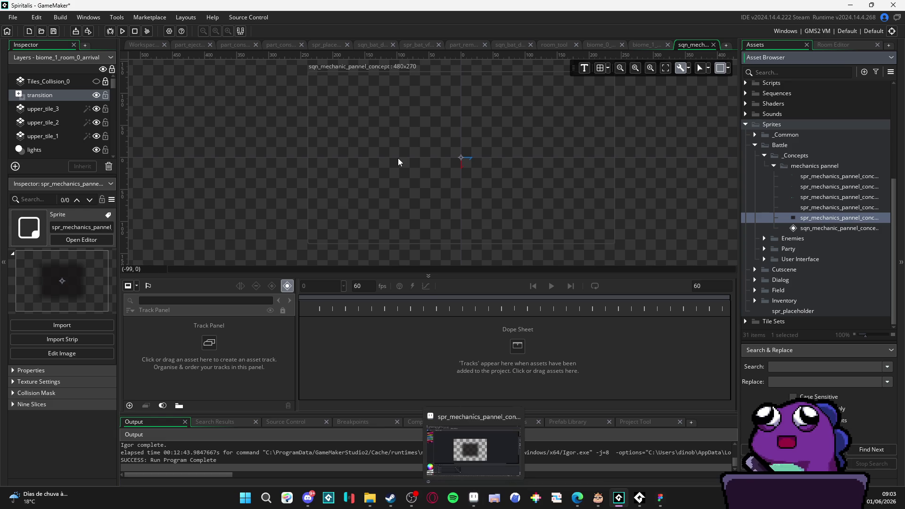
left_click_drag(386, 163, 371, 168)
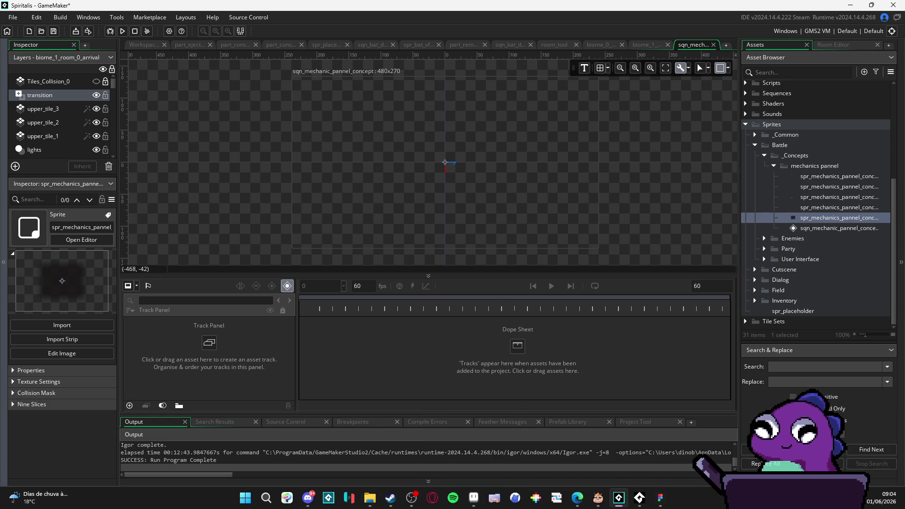
key("alt+Tab")
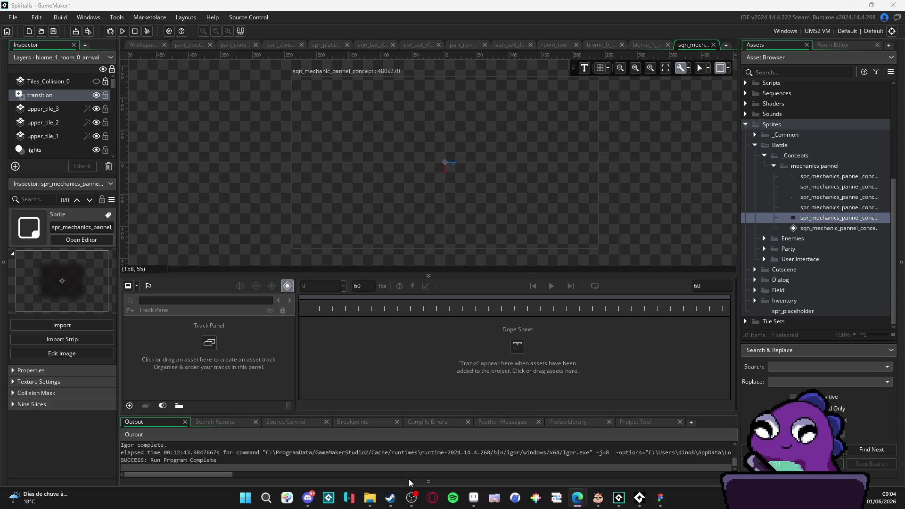
left_click(473, 497)
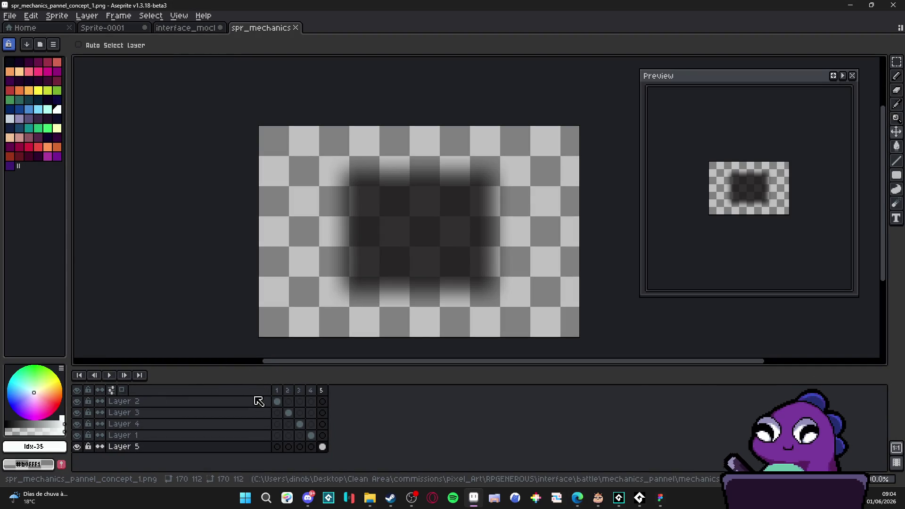
- Restore the cleared Deflection cel on Layer 2 and select only frame 1
left_click(277, 401)
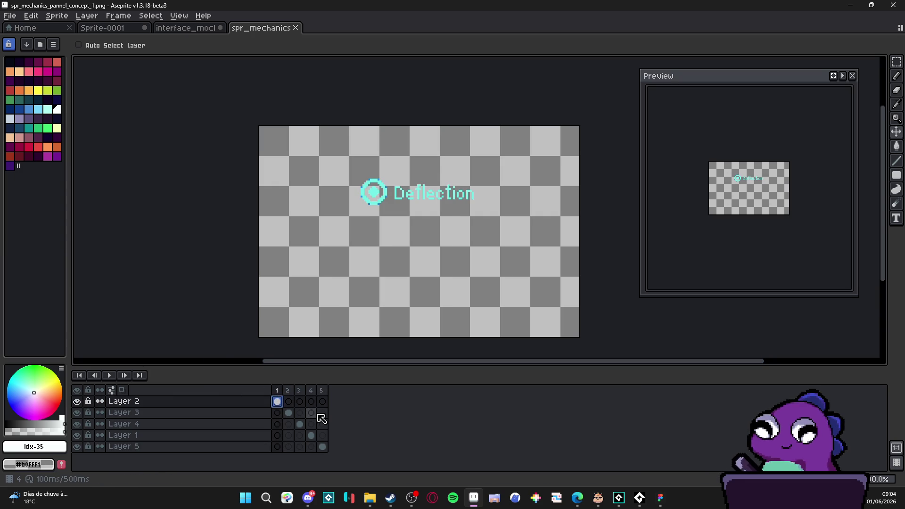
key("ctrl+z")
key("ctrl+z")
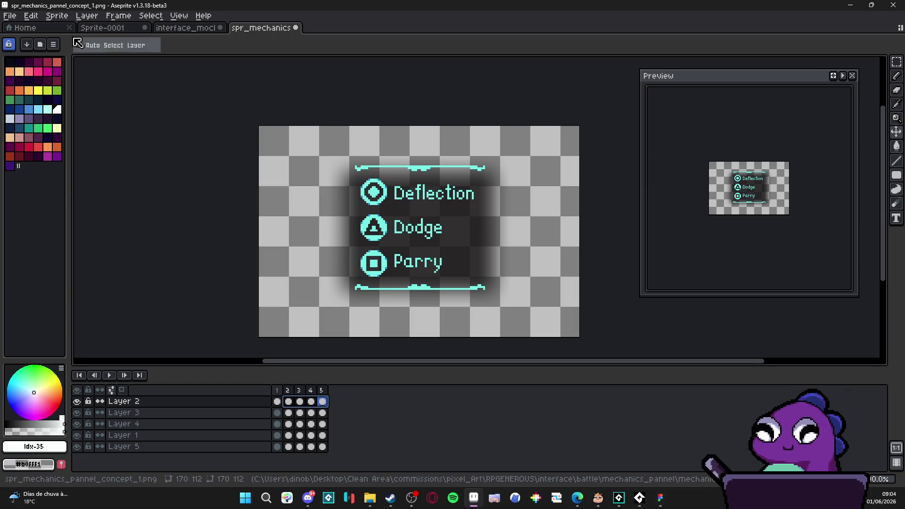
left_click(13, 15)
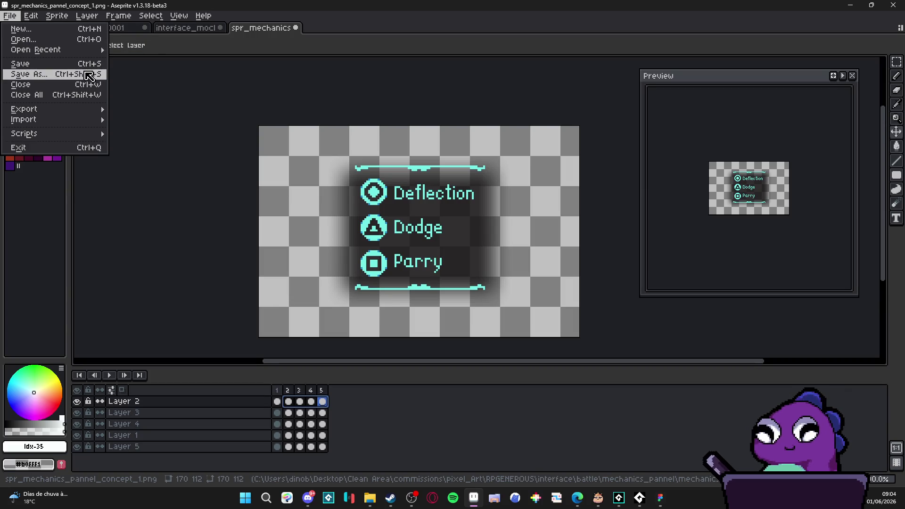
left_click(283, 394)
left_click(277, 390)
left_click(10, 16)
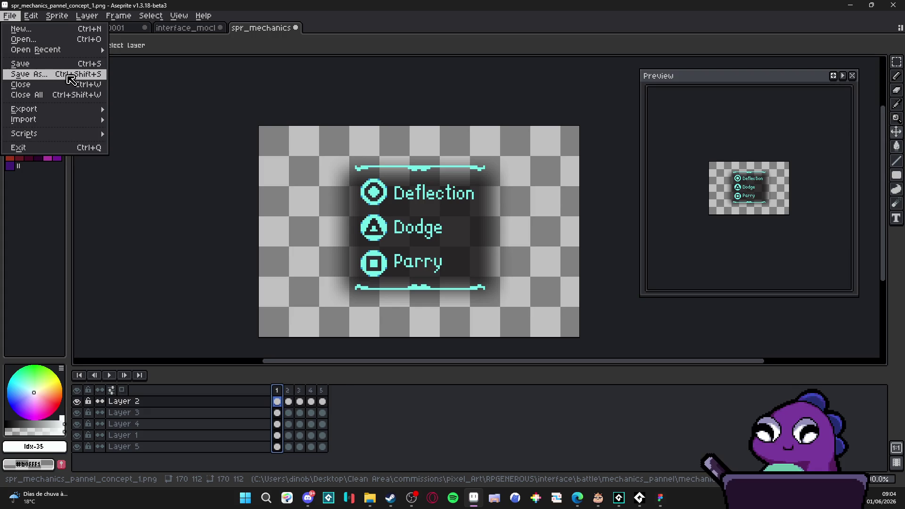
- Save a copy as the PNG spr_mechanics_pannel_concept_ref
left_click(37, 74)
left_click(156, 431)
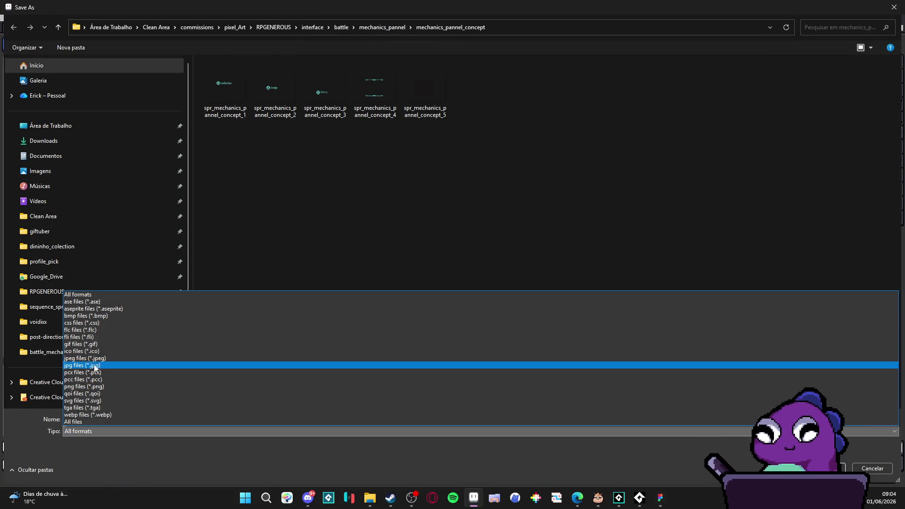
left_click(136, 387)
left_click(166, 419)
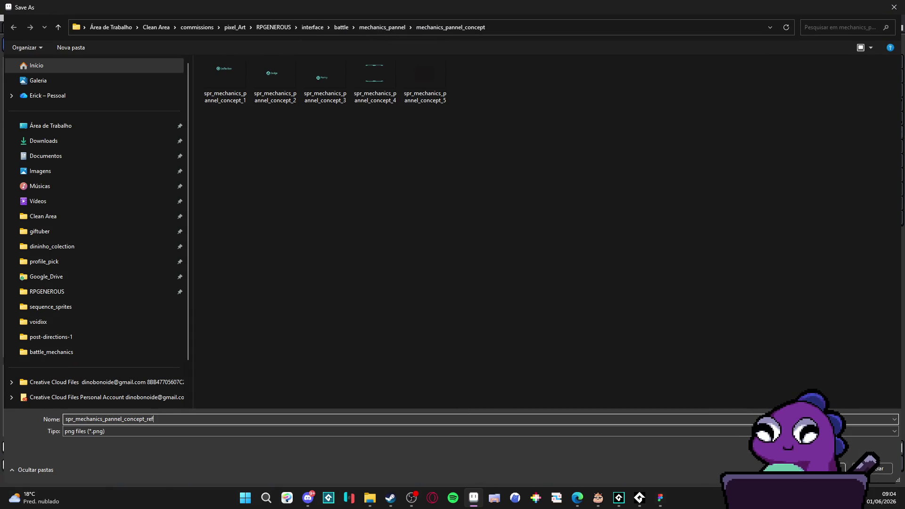
key("Return")
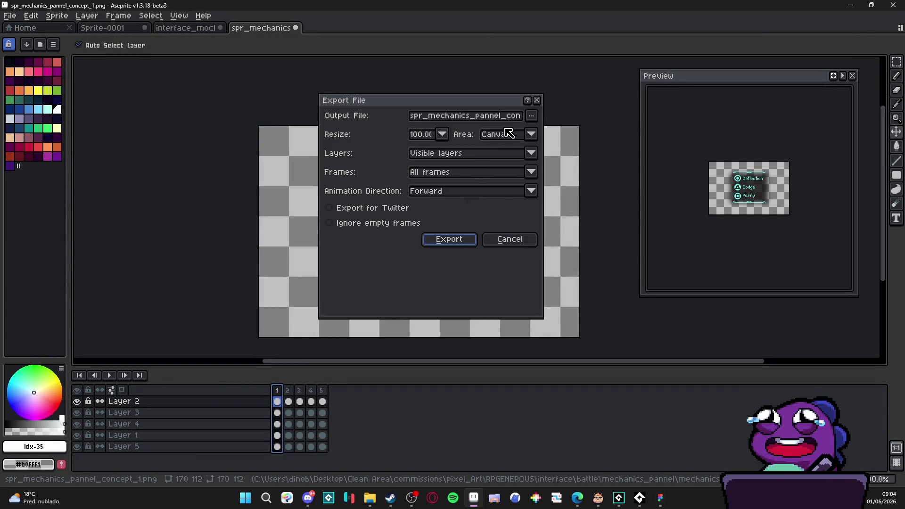
- Export just the selected frame to spr_mechanics_pannel_concept_ref with Frames set to Selected frames
left_click(531, 116)
left_click(509, 132)
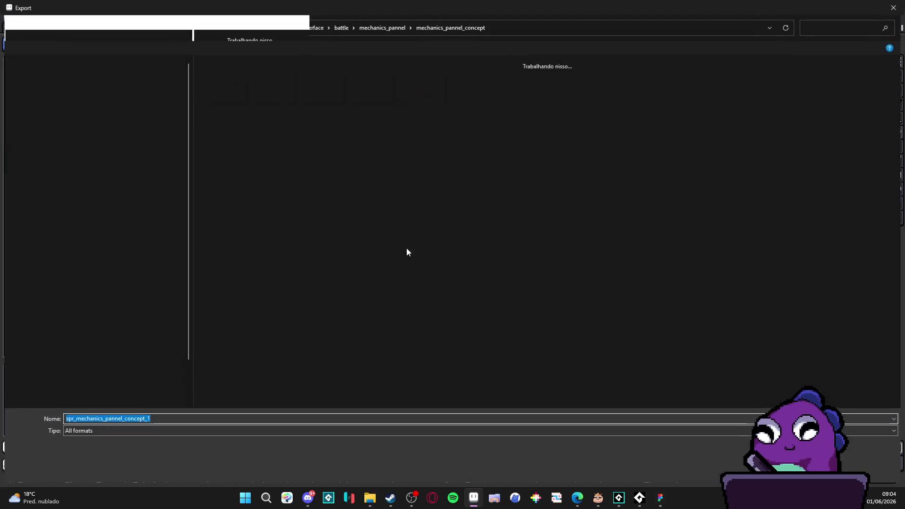
left_click(161, 417)
key("Return")
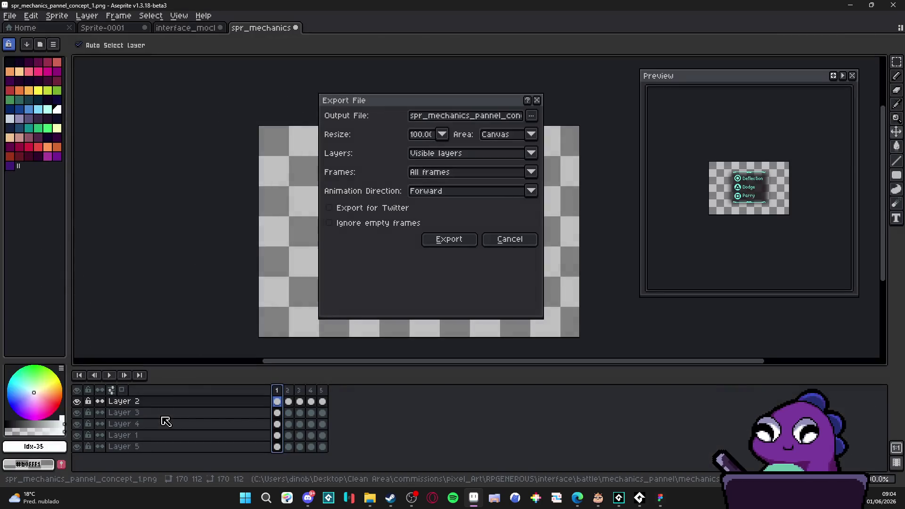
left_click(470, 173)
left_click(461, 196)
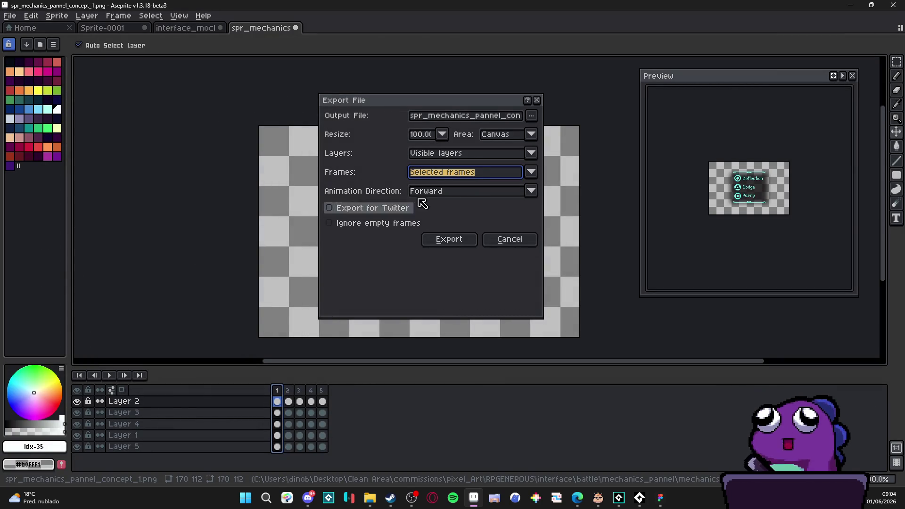
left_click(460, 245)
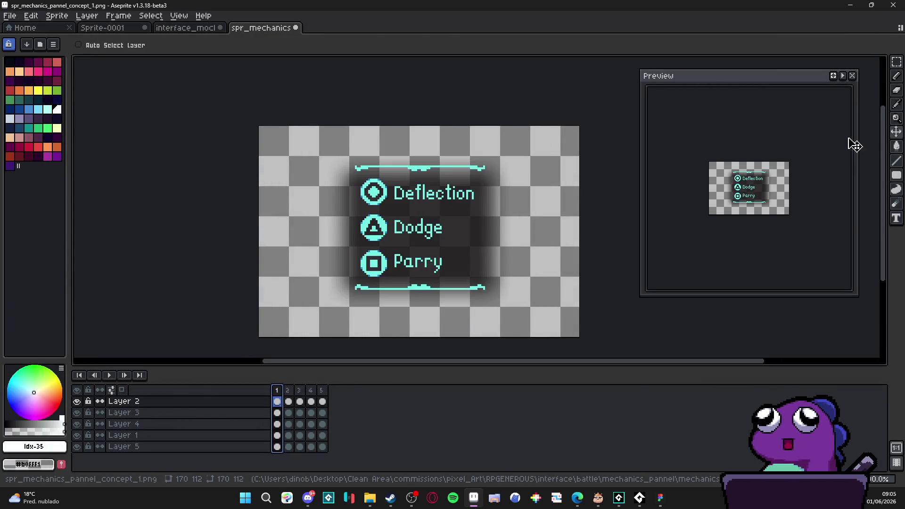
key("alt+Tab")
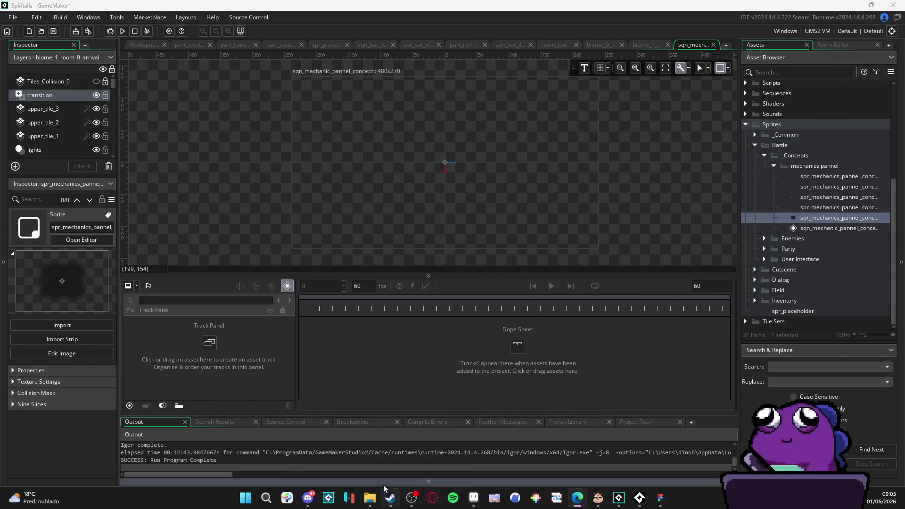
- Drag the imported spr_mechanics_pannel_concept_ref sprite onto the sqn_mechanic_pannel_concept canvas as a track
mouse_move(369, 497)
left_click(358, 454)
key("alt+Tab")
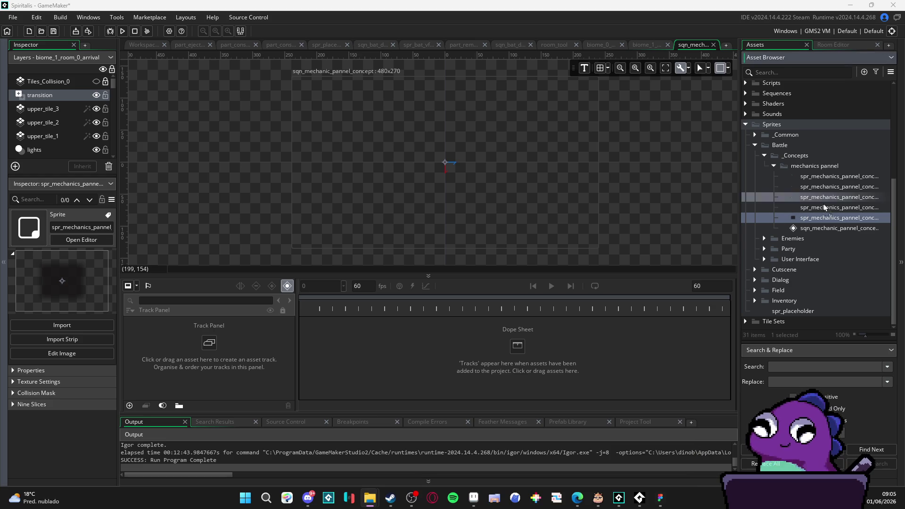
double_click(813, 228)
left_click(693, 45)
mouse_move(828, 228)
left_mouse_down()
mouse_move(704, 218)
mouse_move(430, 170)
left_mouse_up()
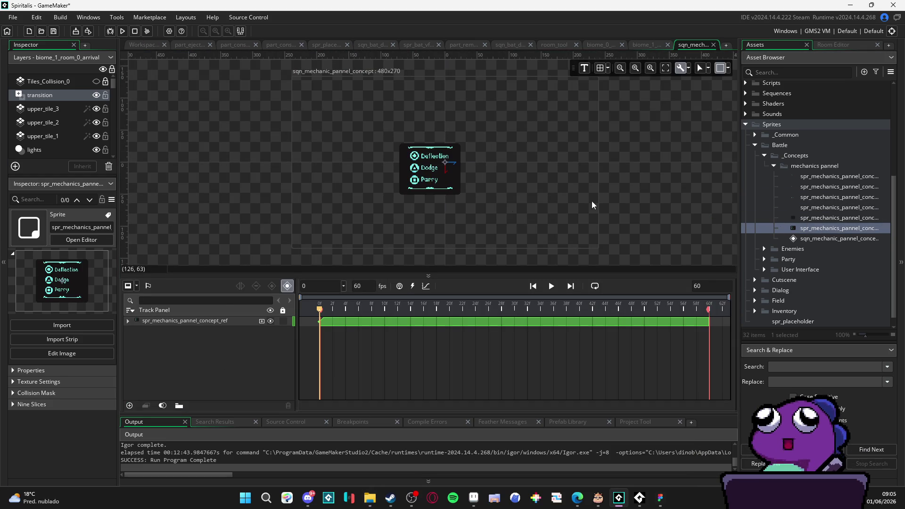
- Check the reference sprite's origin and adjust the canvas view around the panel
double_click(812, 228)
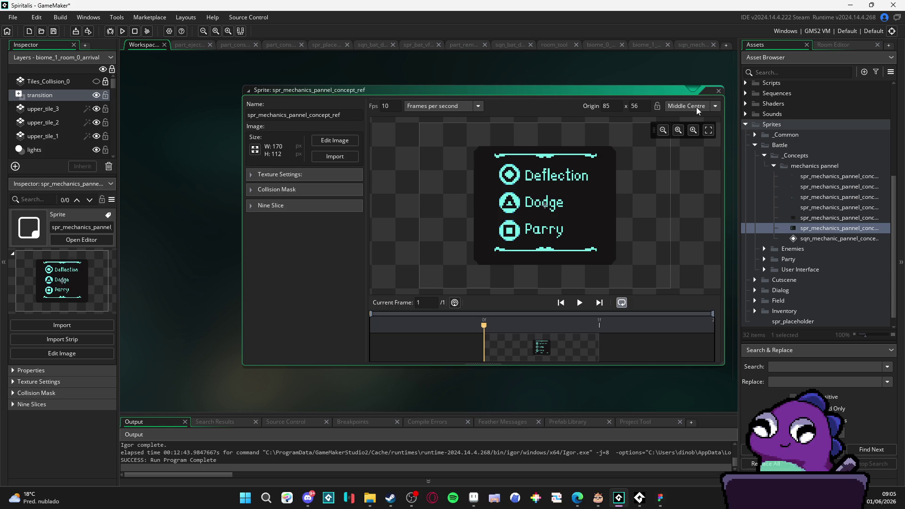
left_click(693, 46)
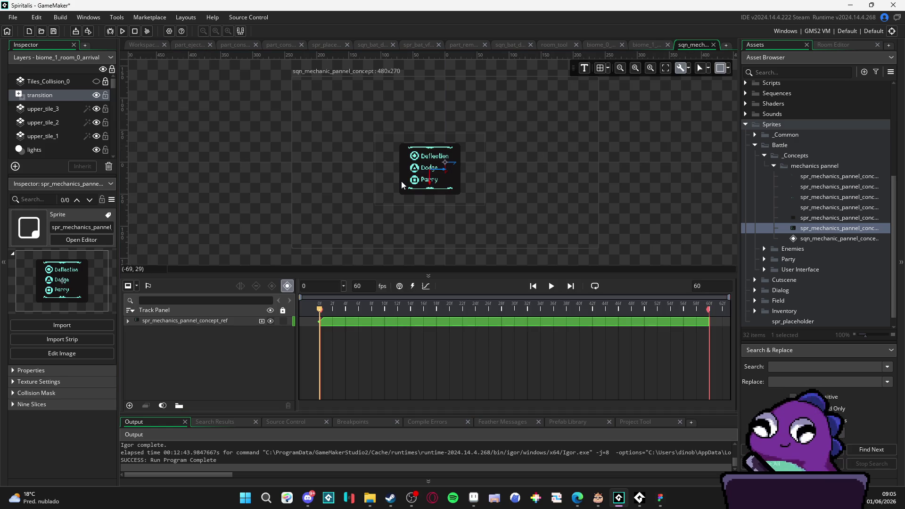
scroll(430, 177, "up", 2)
scroll(430, 177, "up", 3)
scroll(430, 178, "down", 4)
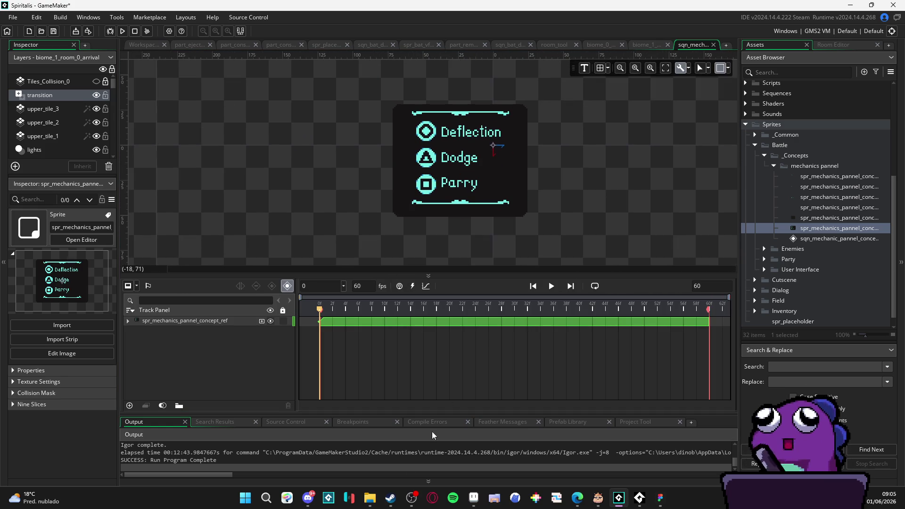
scroll(462, 179, "down", 2)
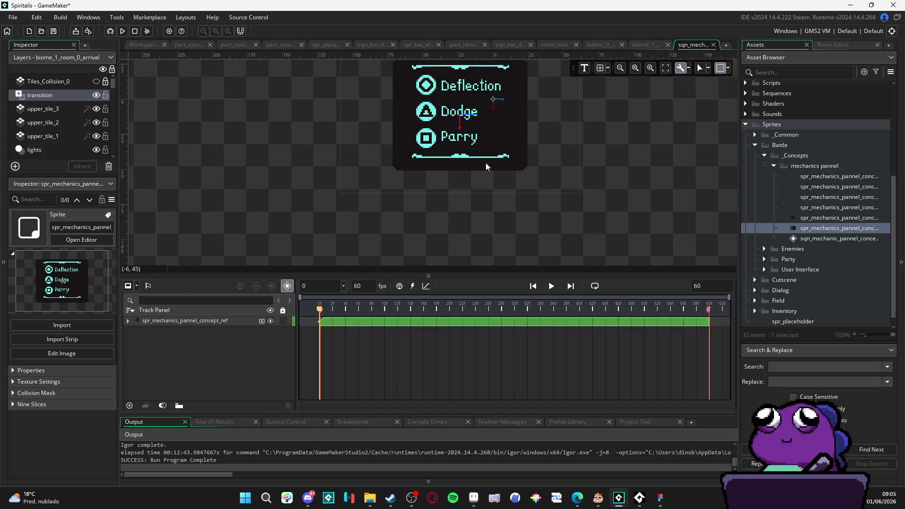
scroll(467, 132, "up", 3)
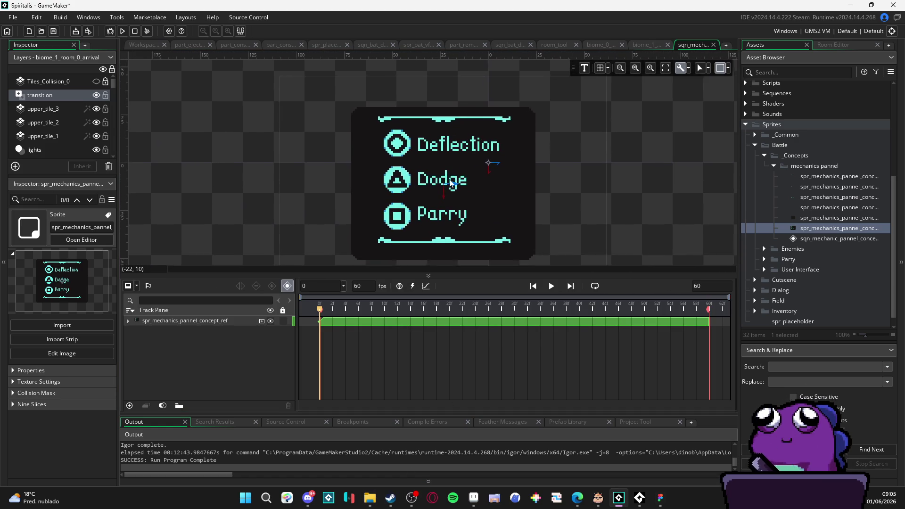
left_click_drag(454, 176, 431, 186)
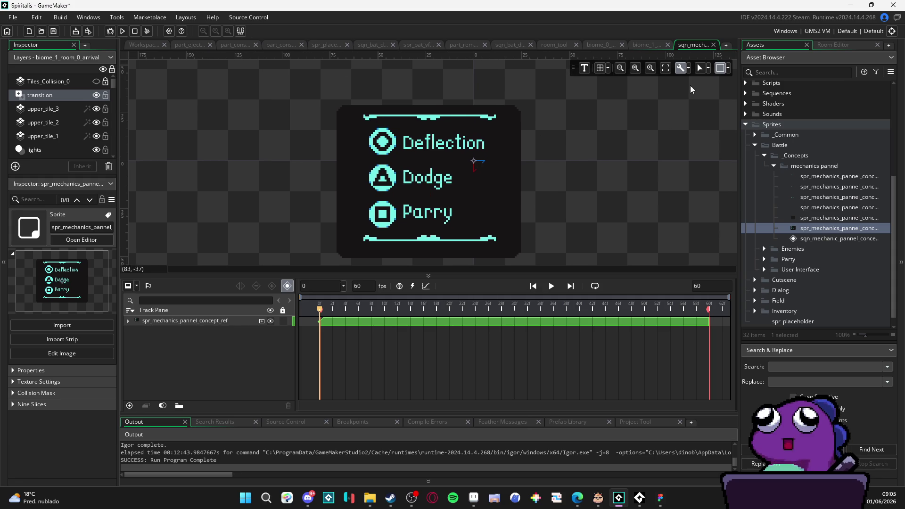
left_click(262, 321)
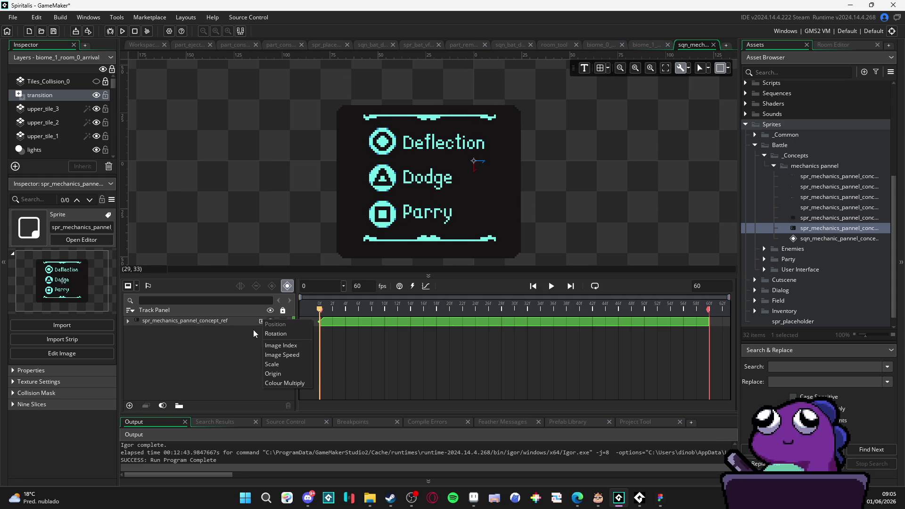
- Give the reference track a Colour Multiply key with alpha lowered to about 46, then collapse it
left_click(292, 382)
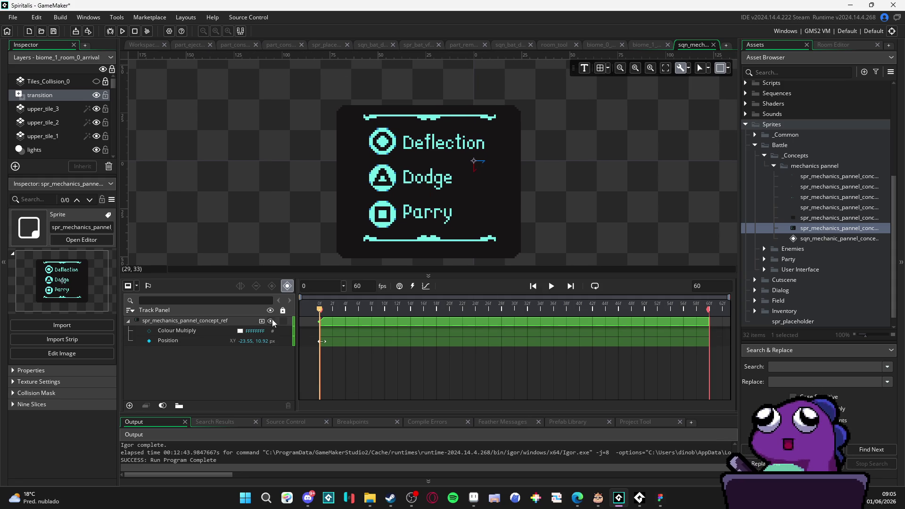
left_click(240, 330)
left_click(199, 112)
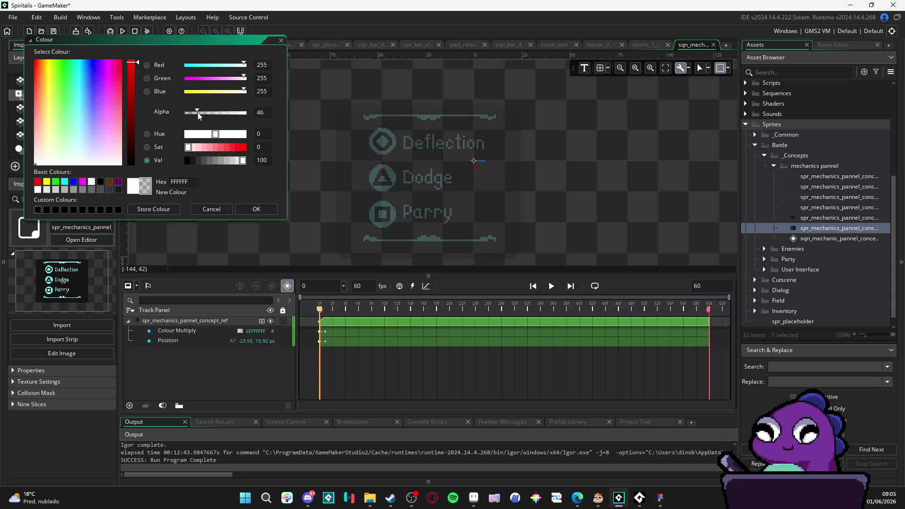
left_click(259, 213)
left_click(128, 321)
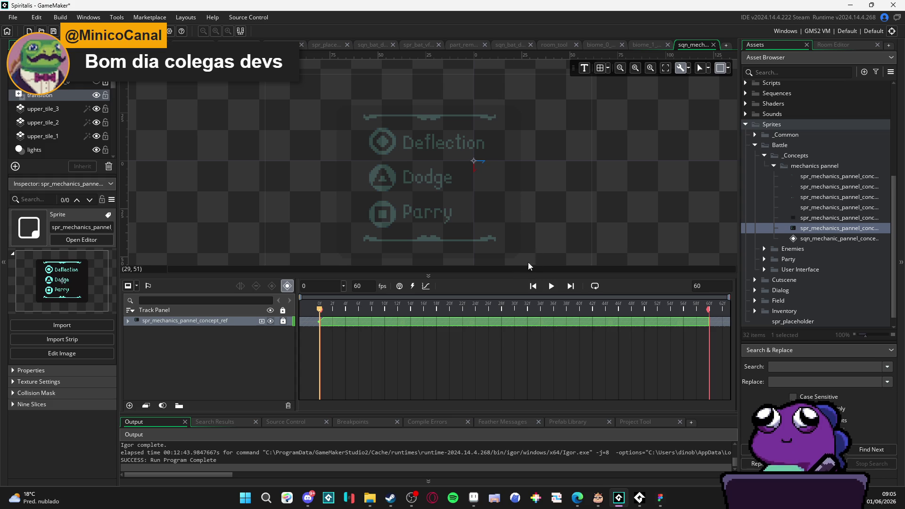
left_click_drag(522, 272, 528, 327)
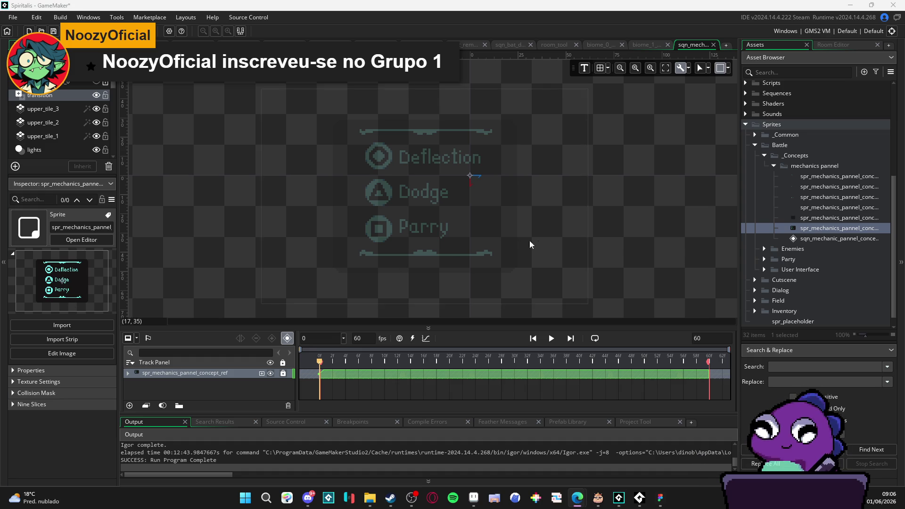
- Add the Deflection, Dodge and Parry concept sprites as tracks lined up over the faded panel
left_click(818, 178)
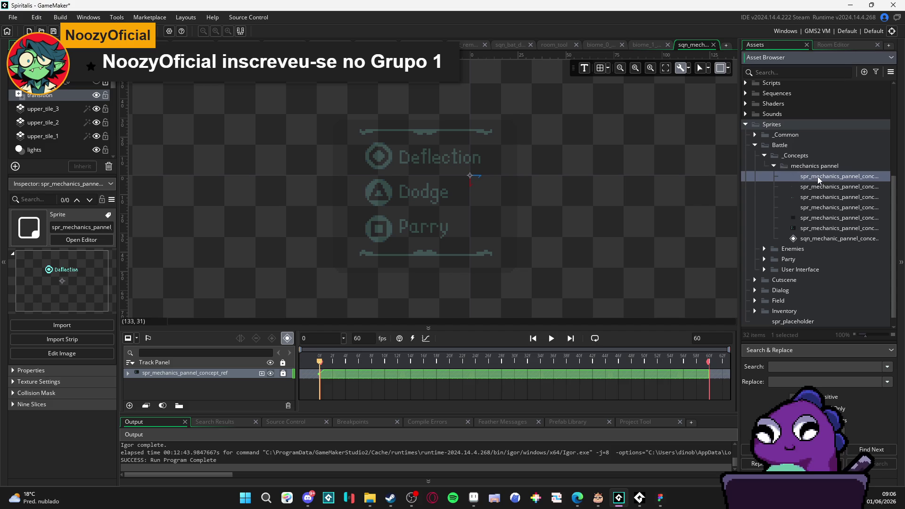
mouse_move(818, 179)
left_mouse_down()
mouse_move(397, 173)
mouse_move(457, 162)
left_mouse_up()
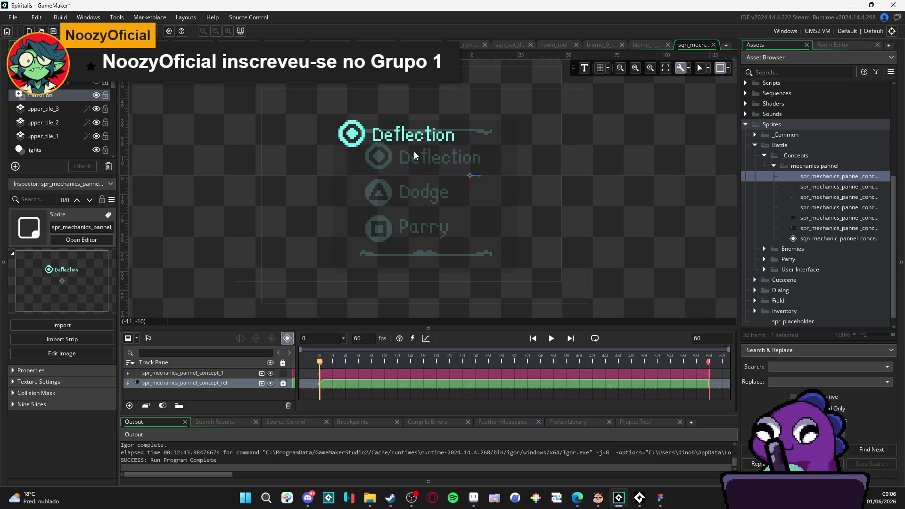
left_click_drag(396, 143, 422, 166)
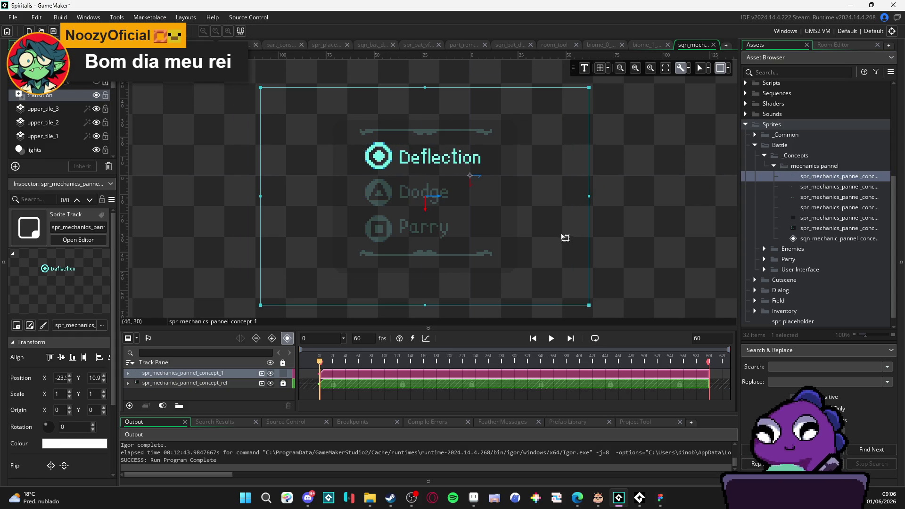
left_click(816, 187)
mouse_move(816, 186)
left_mouse_down()
mouse_move(384, 191)
mouse_move(414, 204)
mouse_move(422, 195)
left_mouse_up()
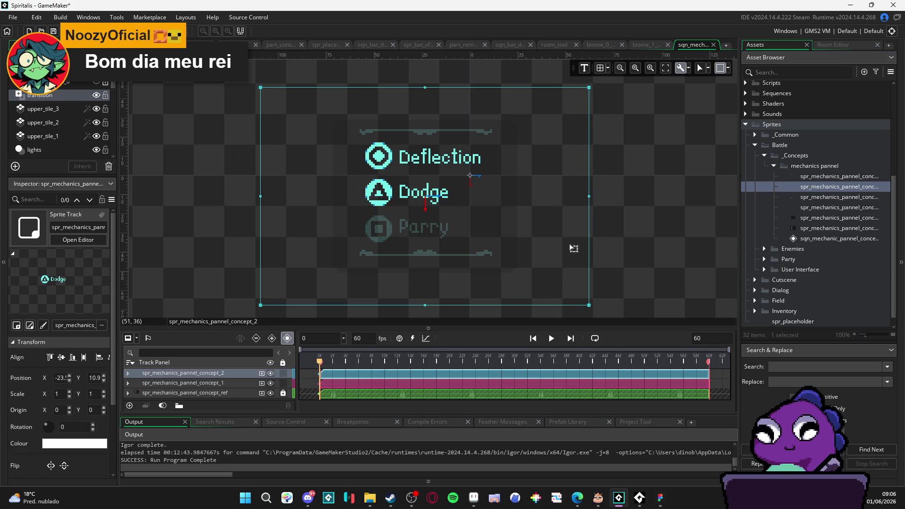
left_click(642, 225)
left_click(816, 196)
mouse_move(816, 197)
left_mouse_down()
mouse_move(419, 243)
mouse_move(425, 256)
left_mouse_up()
left_click_drag(396, 286, 424, 234)
left_click(627, 228)
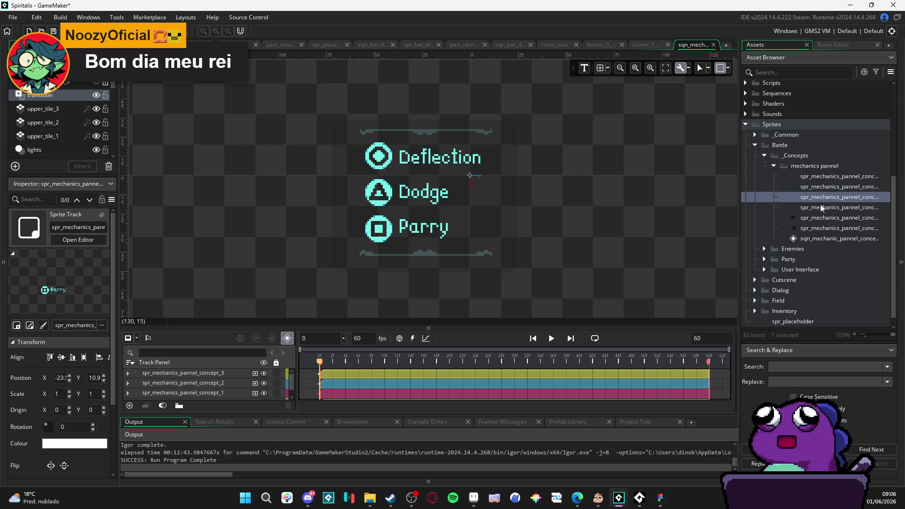
- Add the border sprite around the menu and the concept_5 sprite as new tracks
mouse_move(829, 209)
left_mouse_down()
mouse_move(834, 215)
mouse_move(430, 185)
left_mouse_up()
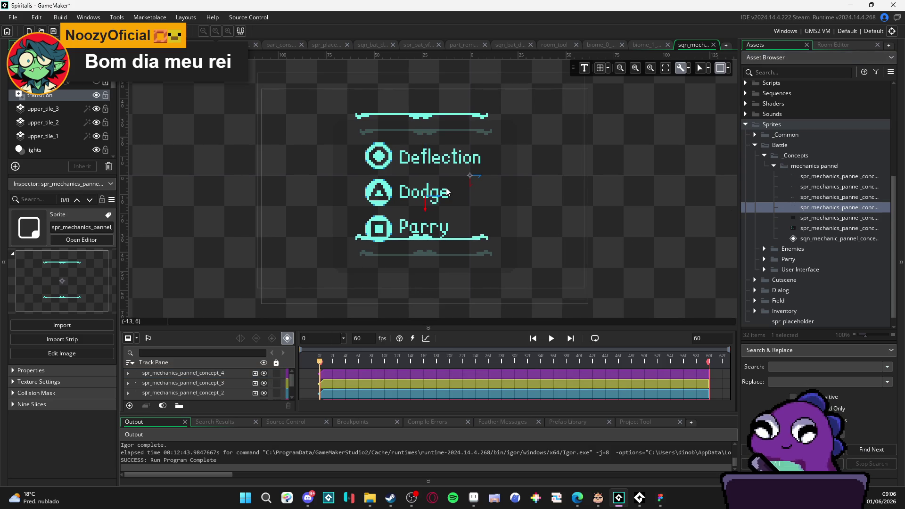
left_click_drag(442, 121, 441, 137)
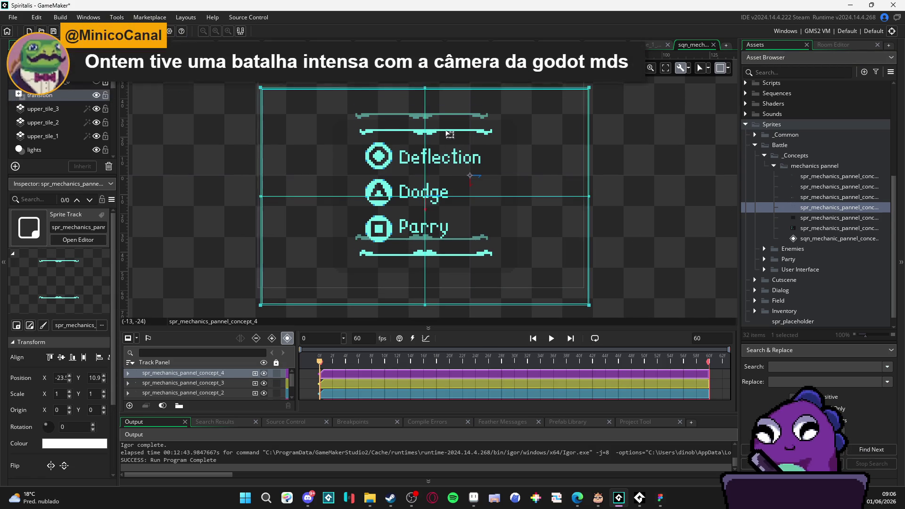
left_click(624, 211)
mouse_move(829, 218)
left_mouse_down()
mouse_move(422, 224)
mouse_move(369, 214)
mouse_move(400, 218)
left_mouse_up()
left_click_drag(245, 325, 245, 279)
left_click_drag(392, 207, 387, 174)
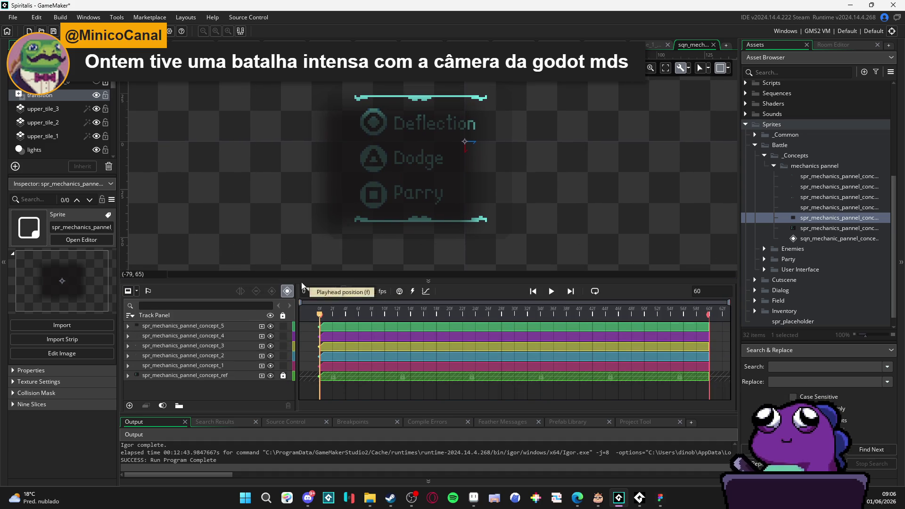
- Move concept_5 just above concept_ref, align it with the panel, and hide concept_ref
left_click_drag(177, 332, 180, 373)
left_click_drag(314, 235, 336, 222)
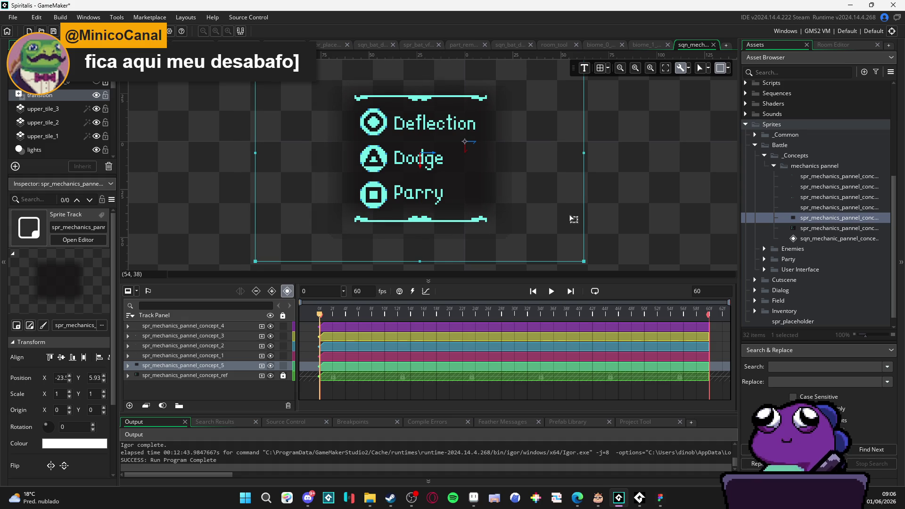
mouse_move(569, 222)
left_mouse_down()
mouse_move(597, 260)
mouse_move(540, 220)
left_mouse_up()
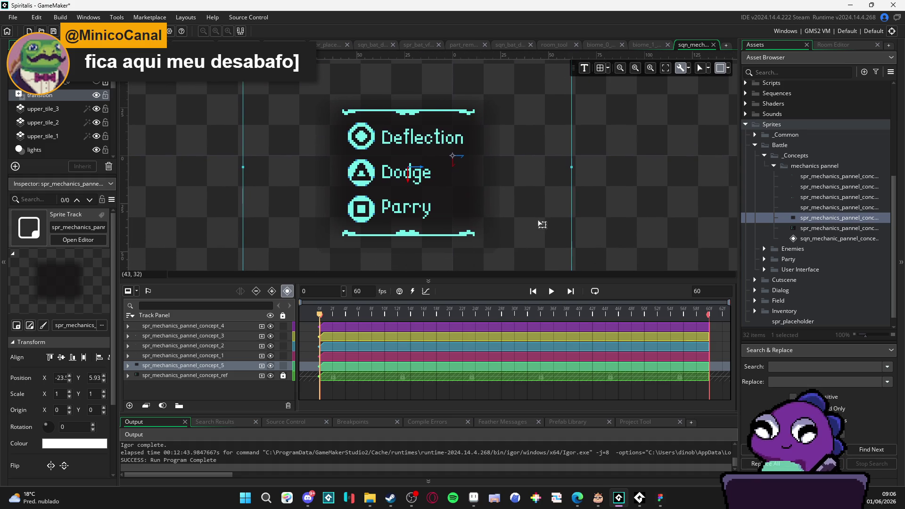
left_click(271, 377)
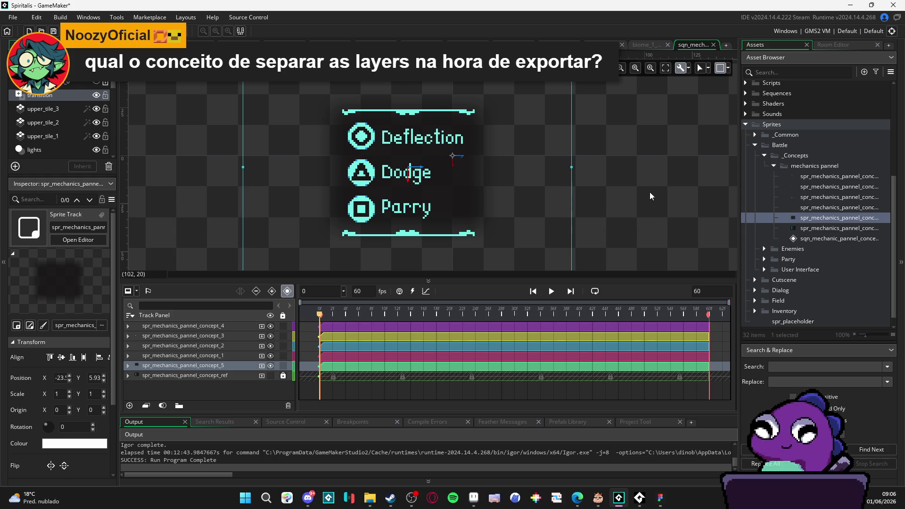
left_click(543, 211)
scroll(496, 200, "down", 2)
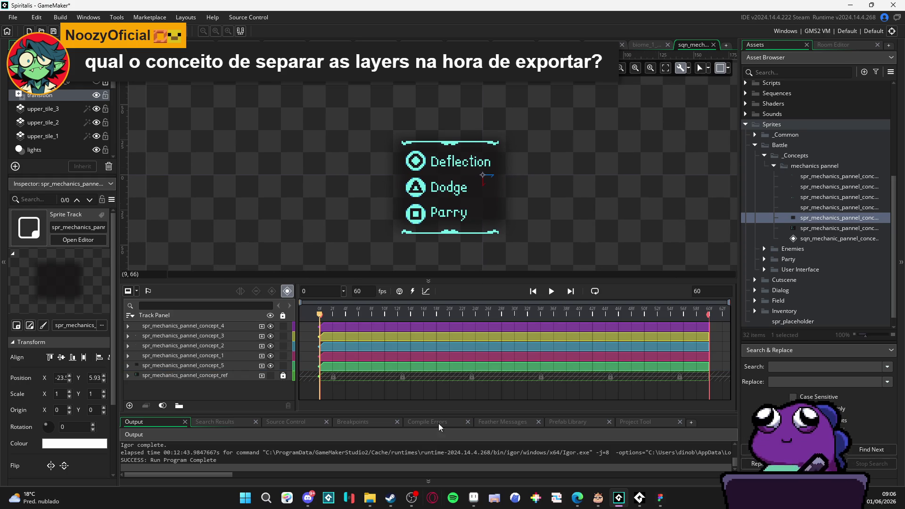
left_click(473, 498)
left_click(198, 27)
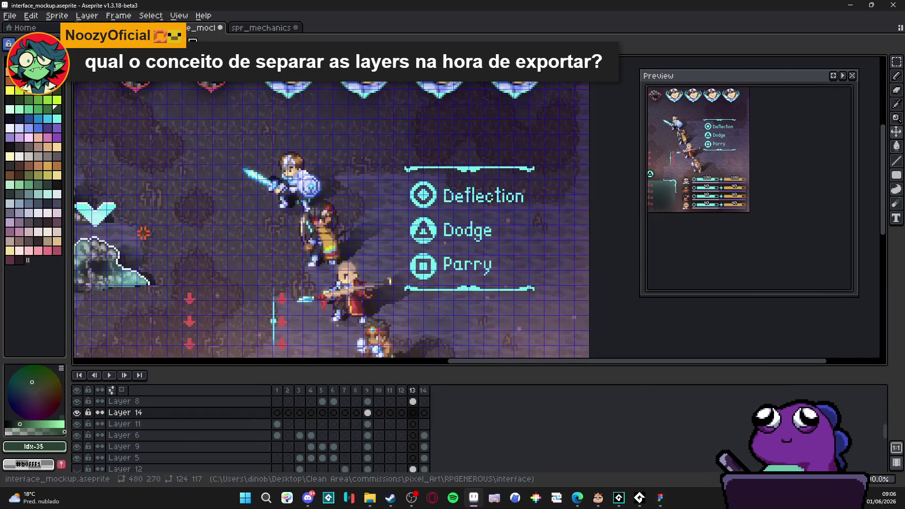
scroll(418, 184, "up", 2)
scroll(349, 172, "down", 2)
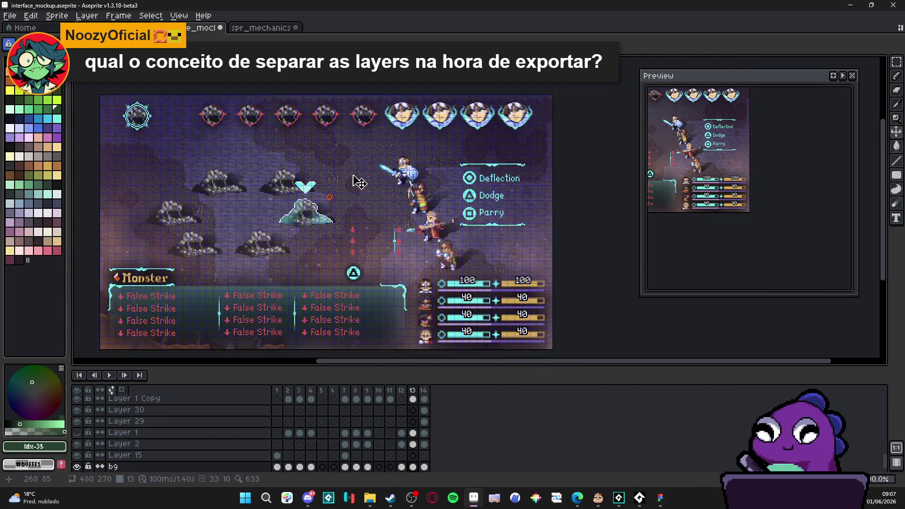
left_click(81, 466)
left_click(80, 467)
left_click(80, 466)
left_click(80, 466)
left_click(80, 467)
left_click(80, 467)
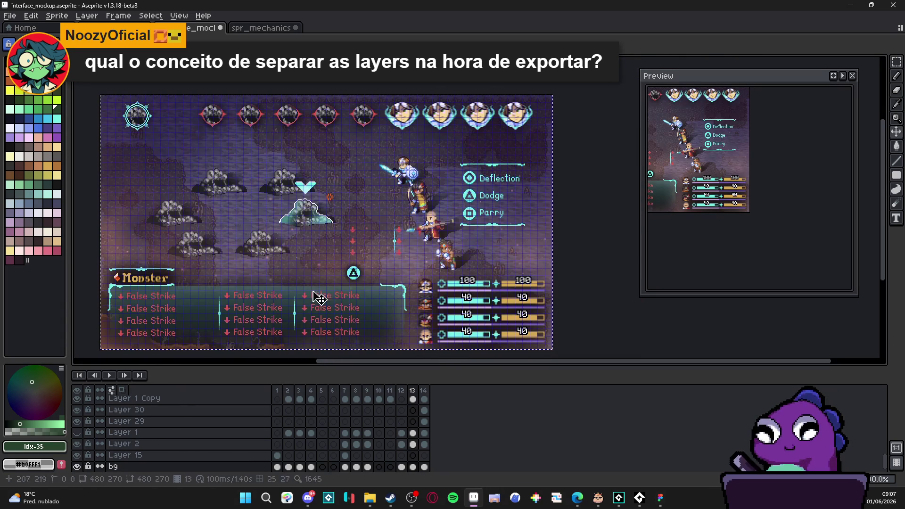
left_click(851, 5)
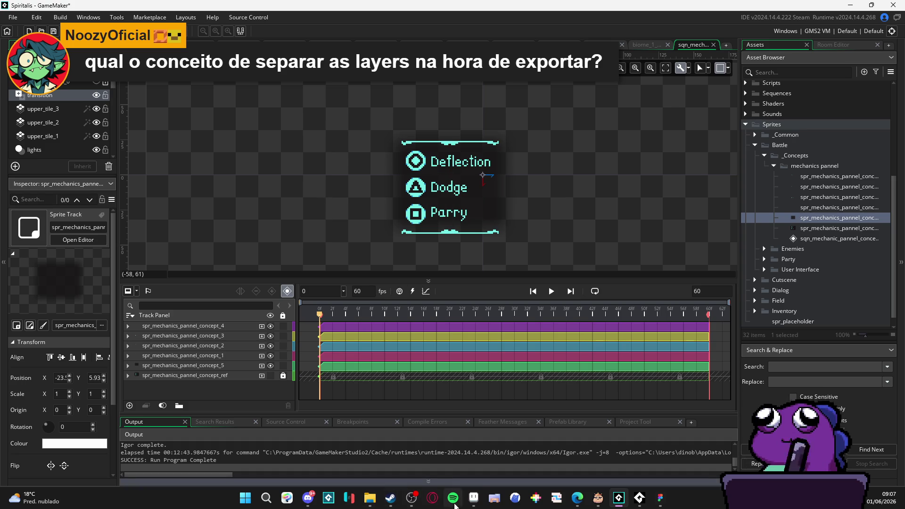
left_click(473, 498)
left_click(264, 27)
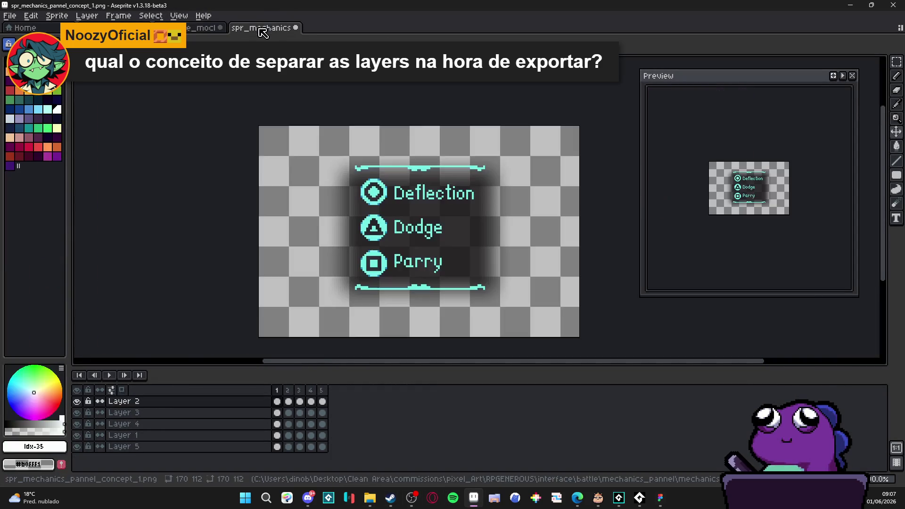
left_click(287, 390)
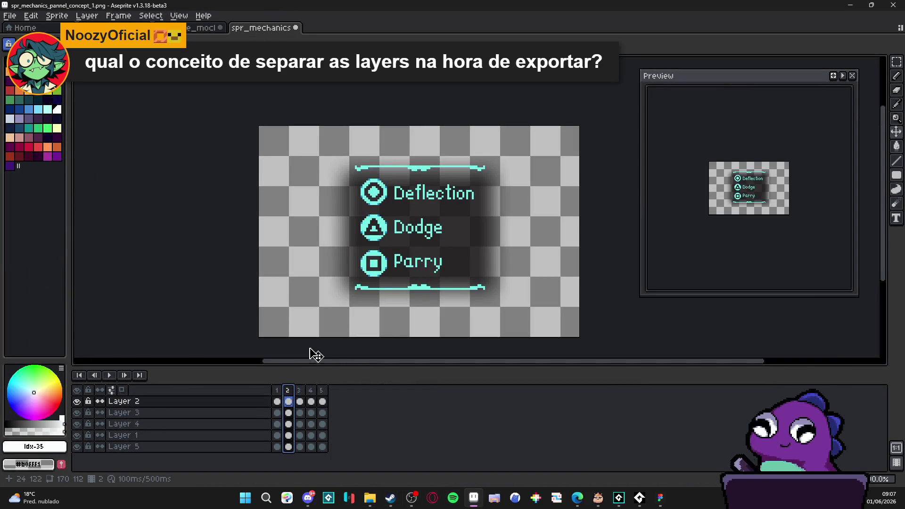
key("alt+Tab")
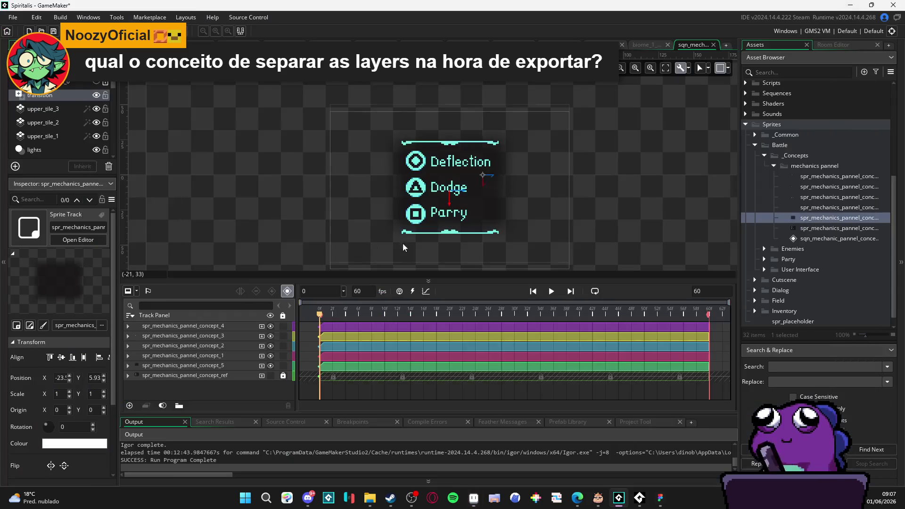
scroll(426, 186, "up", 2)
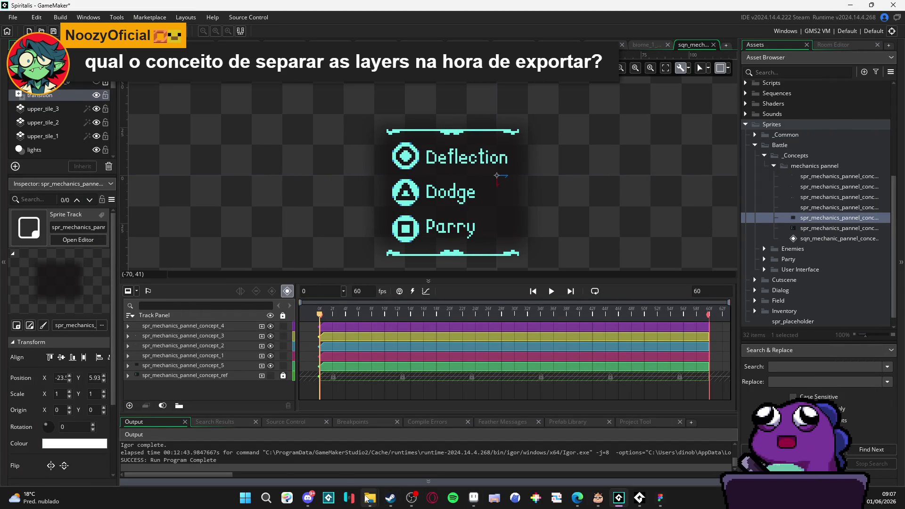
mouse_move(366, 497)
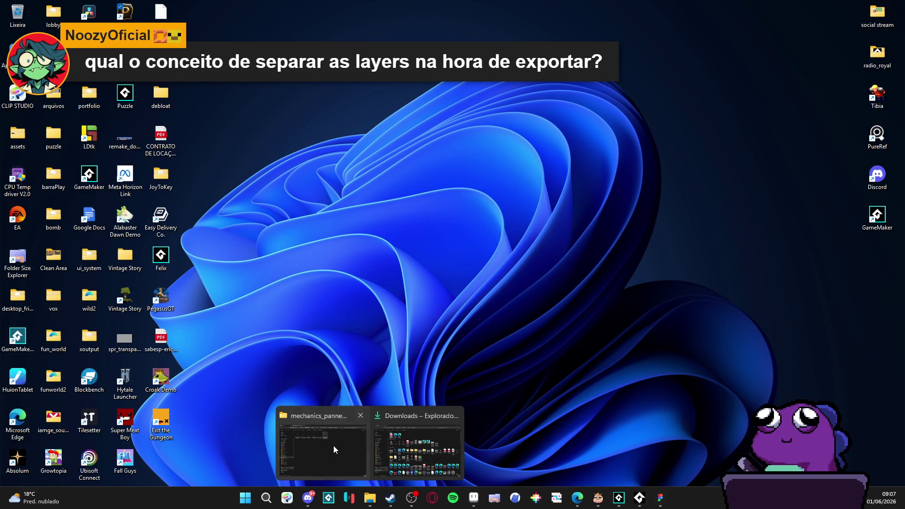
left_click(333, 445)
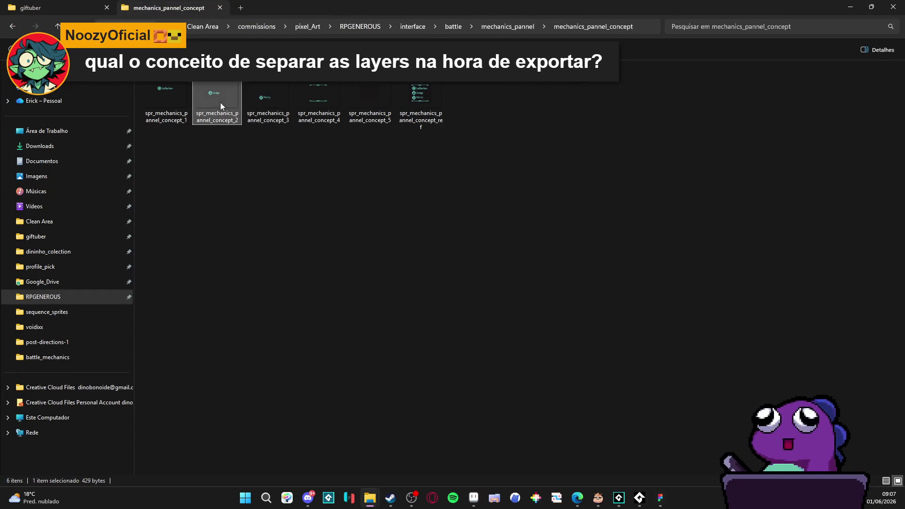
left_click(272, 115)
key("Right")
key("Right")
key("Left")
key("Left")
key("Left")
key("Right")
key("Right")
key("Right")
key("Right")
left_click(636, 165)
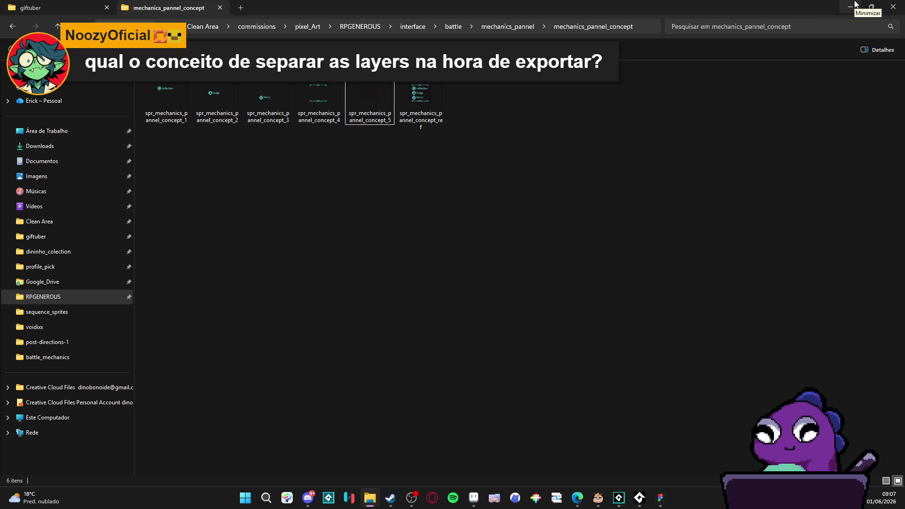
left_click(855, 5)
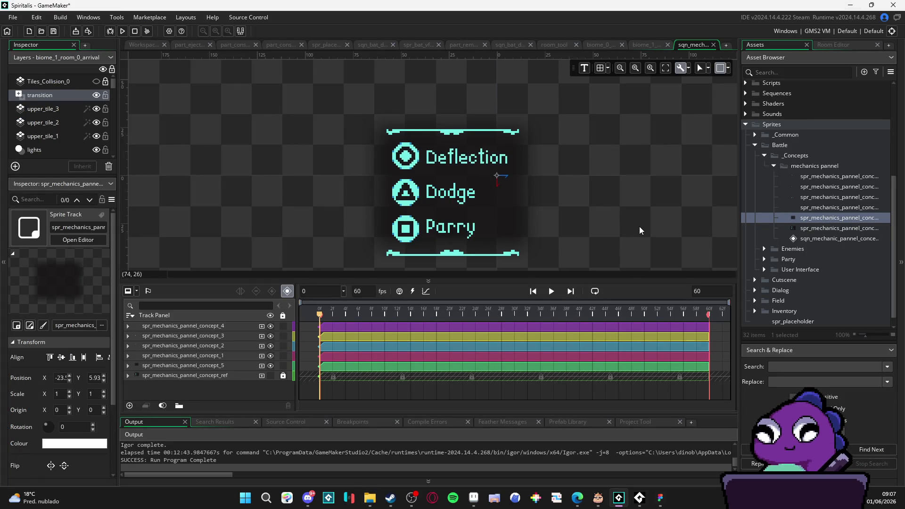
left_click_drag(618, 227, 632, 203)
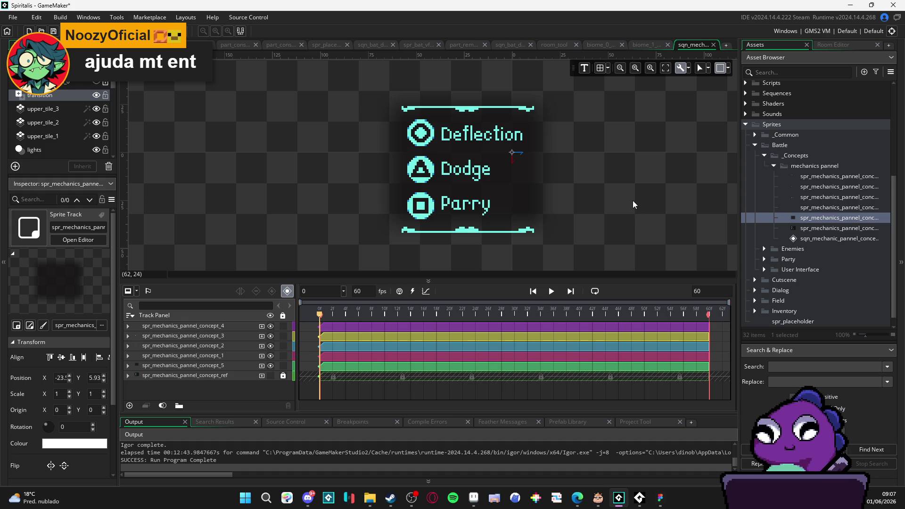
scroll(478, 195, "up", 3)
scroll(473, 217, "right", 2)
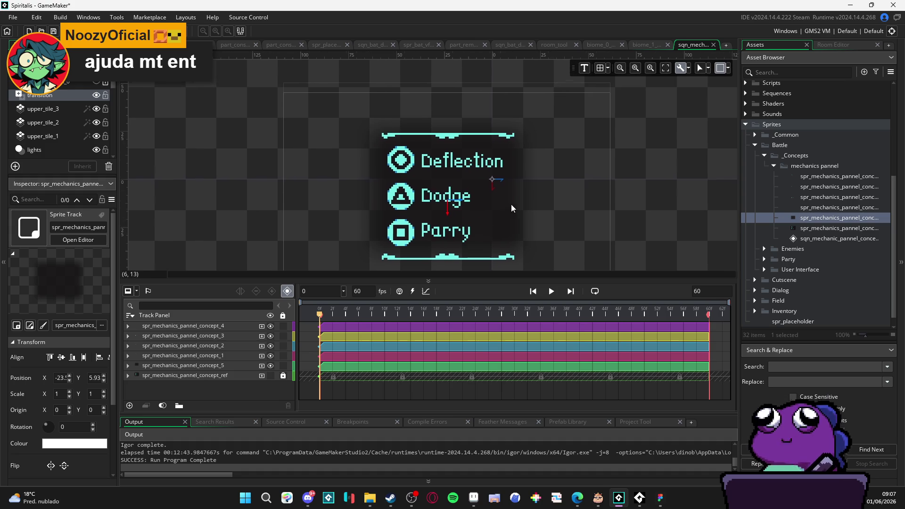
scroll(507, 210, "left", 1)
left_click(239, 366)
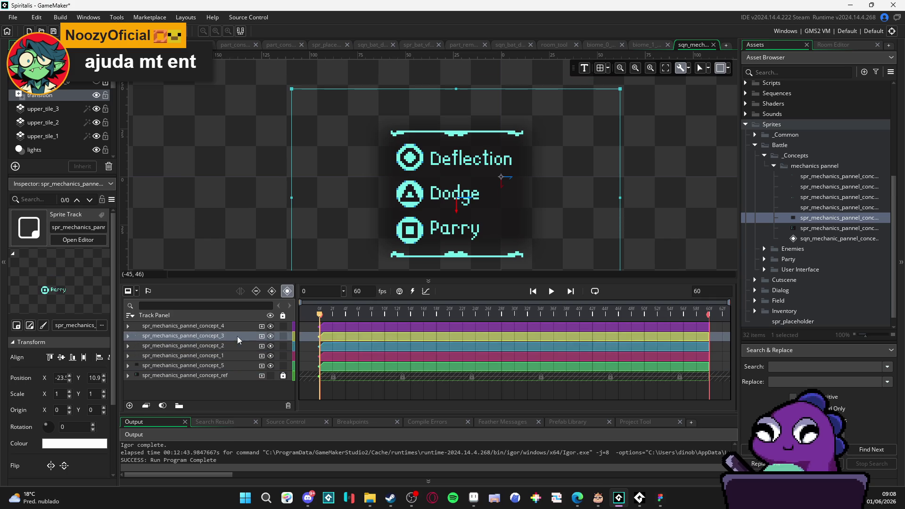
left_click(641, 164)
left_click(639, 167)
left_click(482, 134)
left_click(692, 137)
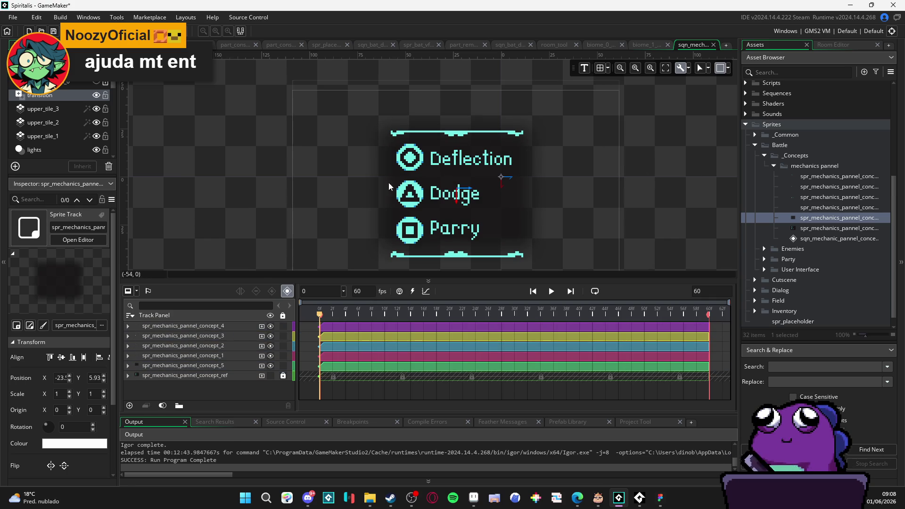
left_click(186, 330)
left_click(194, 337)
left_click(194, 344)
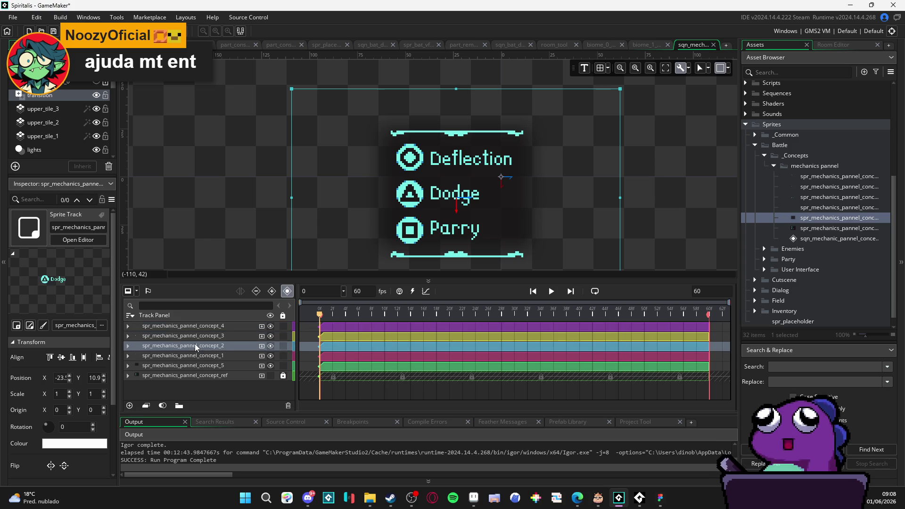
left_click(204, 365)
left_click(646, 208)
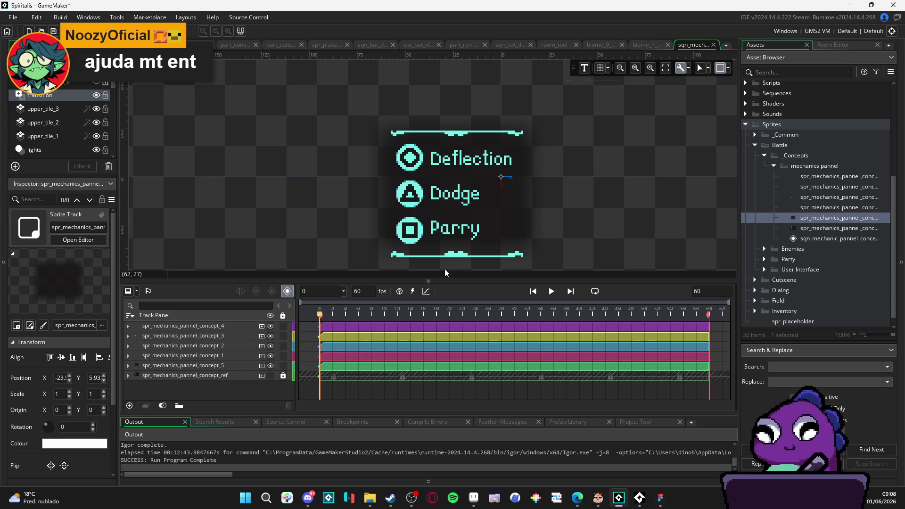
left_click(219, 325)
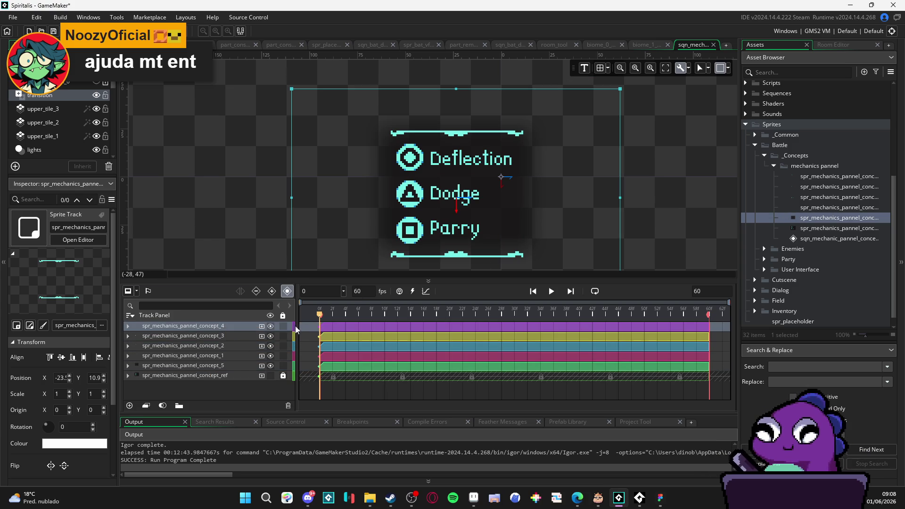
- Rename the concept_4 track to border and the concept_3 track to parry
double_click(208, 325)
type("border")
key("Return")
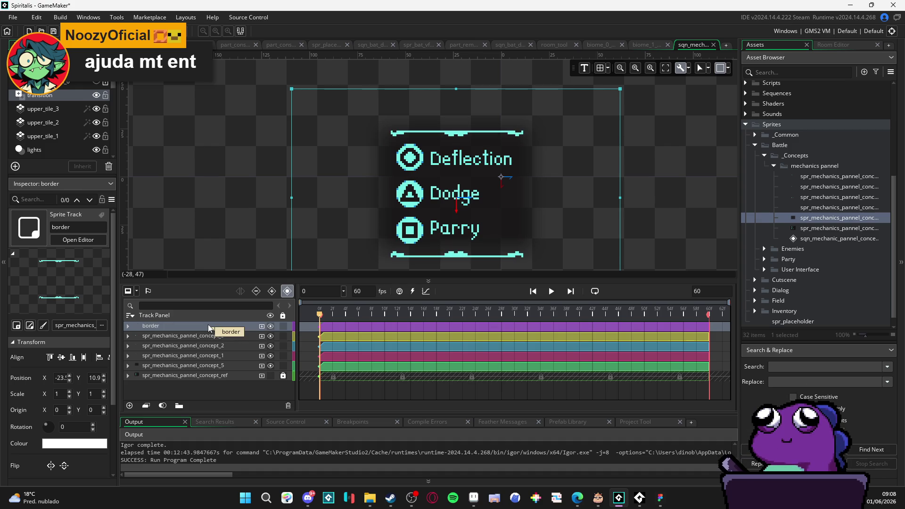
left_click(222, 335)
left_click(270, 335)
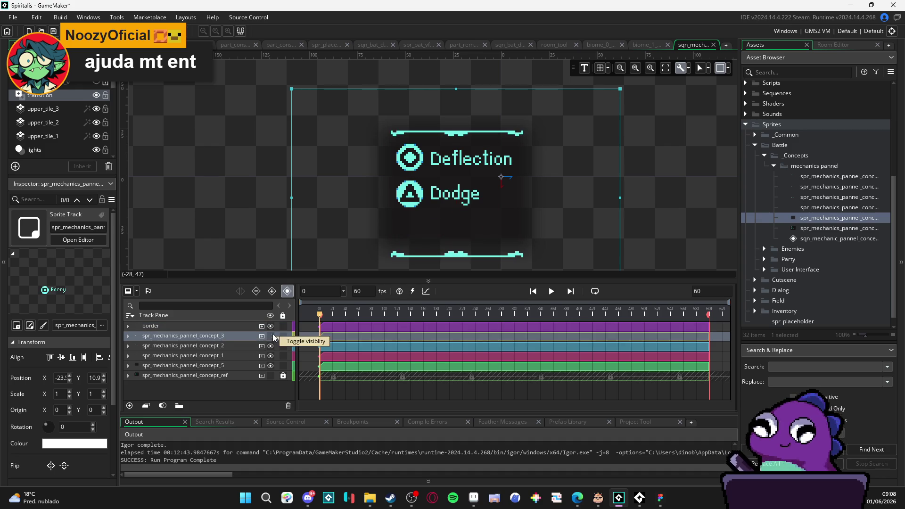
double_click(196, 339)
type("parry")
key("Return")
left_click(270, 336)
- Rename the concept_2 track to dodge and the concept_1 track to deflection
left_click(253, 347)
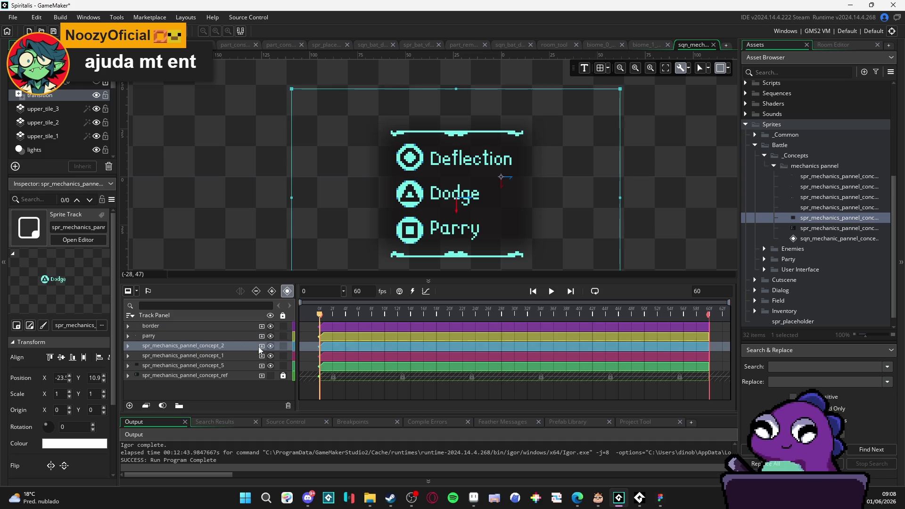
double_click(196, 347)
type("dodge")
key("Return")
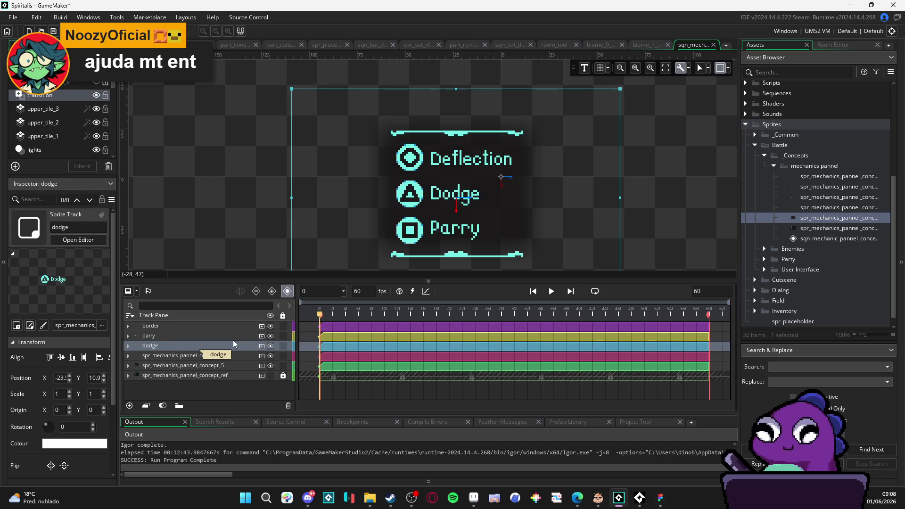
left_click(248, 357)
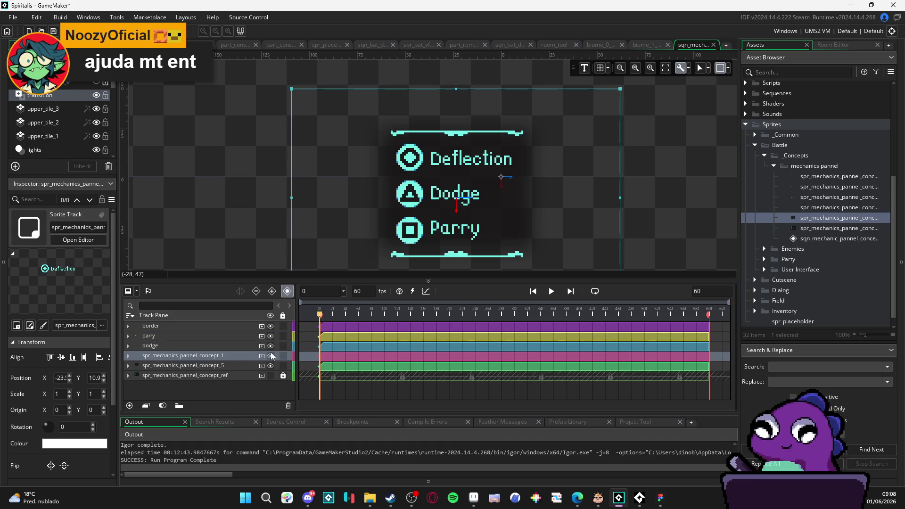
left_click(270, 355)
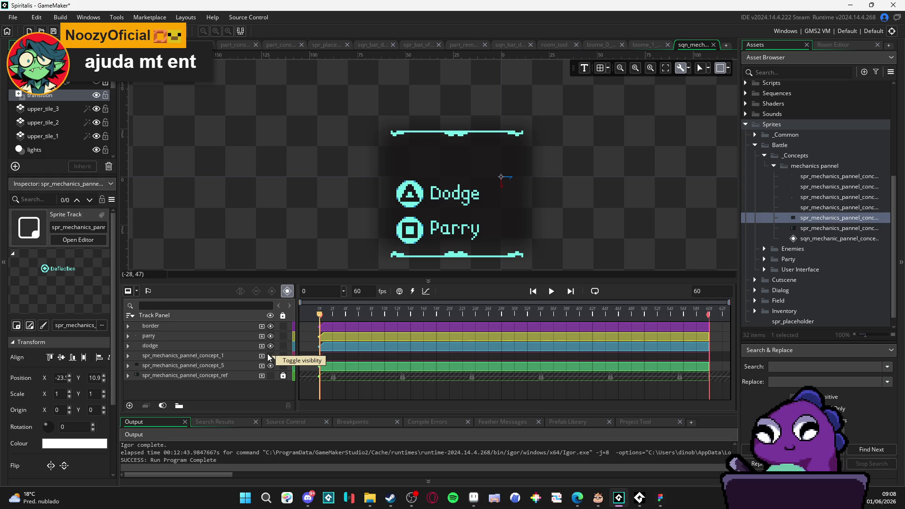
left_click(270, 356)
left_click(268, 355)
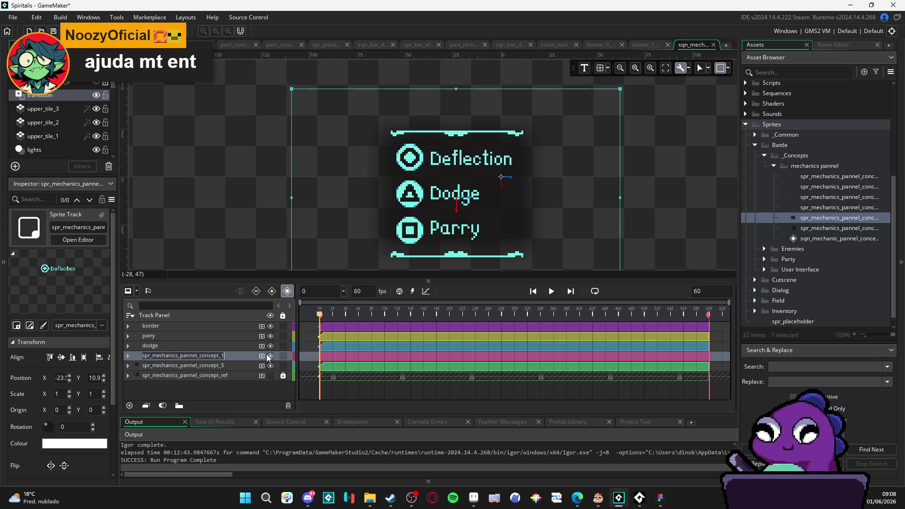
left_click(271, 356)
left_click(270, 355)
double_click(223, 355)
type("deflecti")
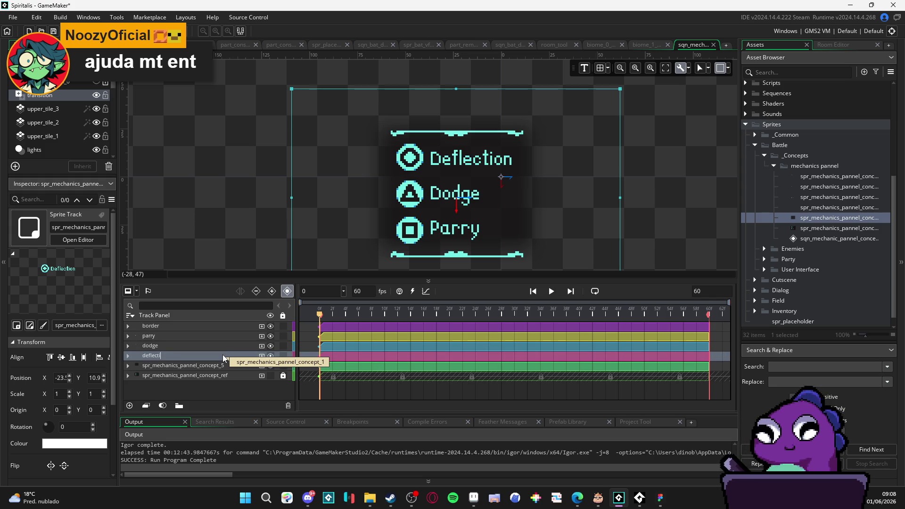
type("on")
key("Return")
- Rename the concept_5 track to bg and drag deflection toward the top
left_click(235, 365)
left_click(271, 366)
left_click(269, 367)
double_click(238, 365)
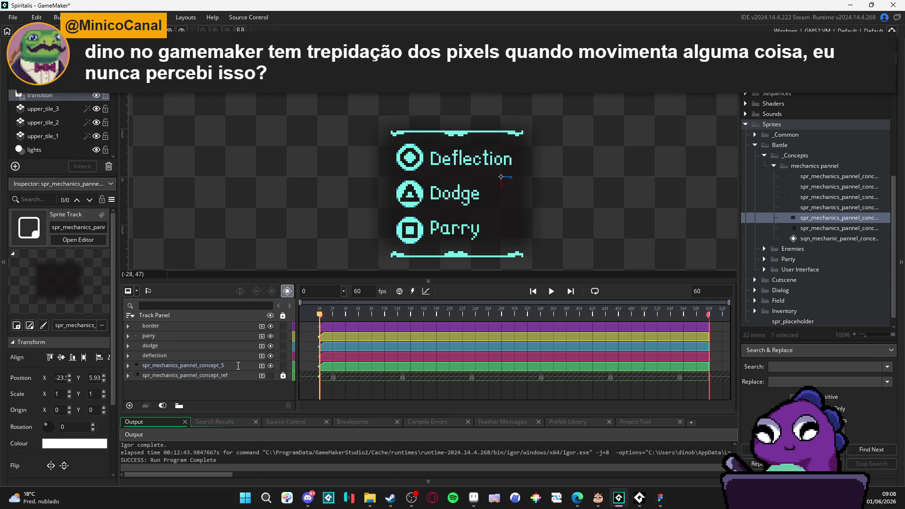
type("sp")
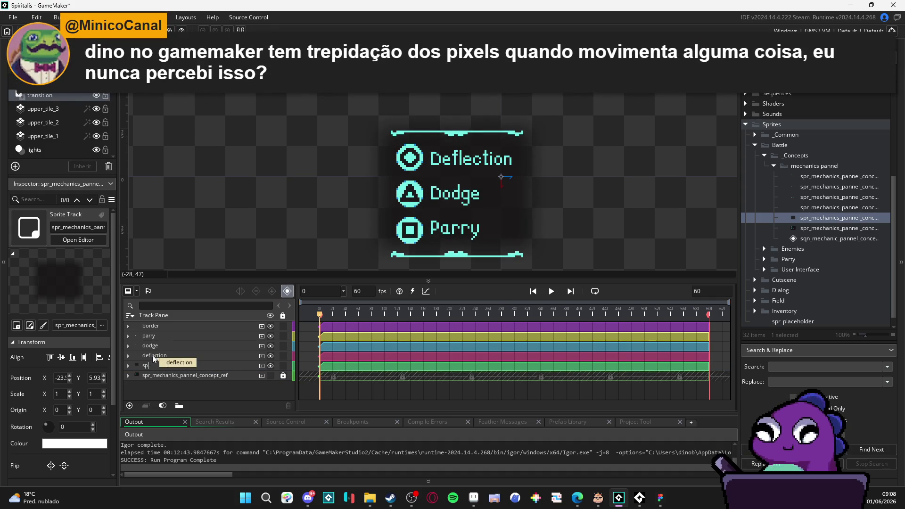
type("g")
key("Return")
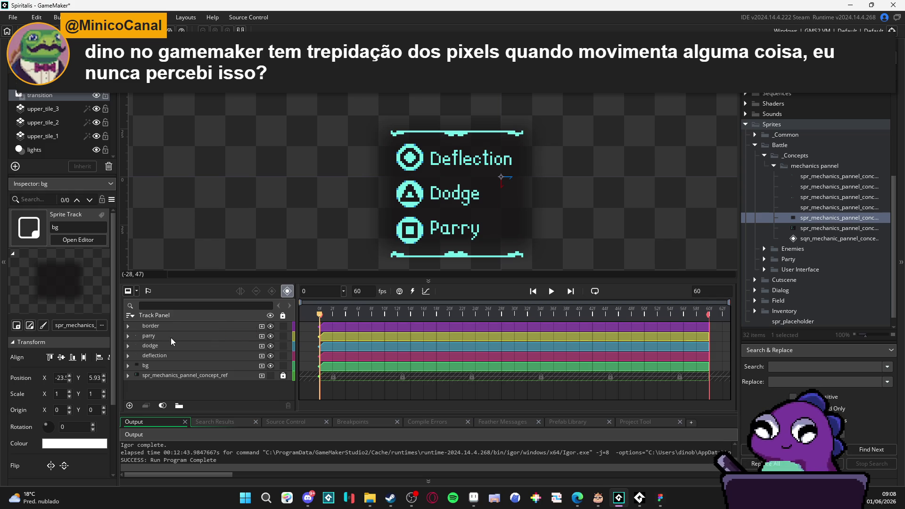
left_click_drag(182, 356, 186, 324)
- Move the dodge track up directly under deflection, leaving border and bg at the bottom
left_click(172, 337)
mouse_move(170, 356)
left_mouse_down()
mouse_move(160, 348)
mouse_move(159, 358)
mouse_move(161, 336)
mouse_move(173, 355)
mouse_move(166, 348)
left_mouse_up()
left_click(160, 355)
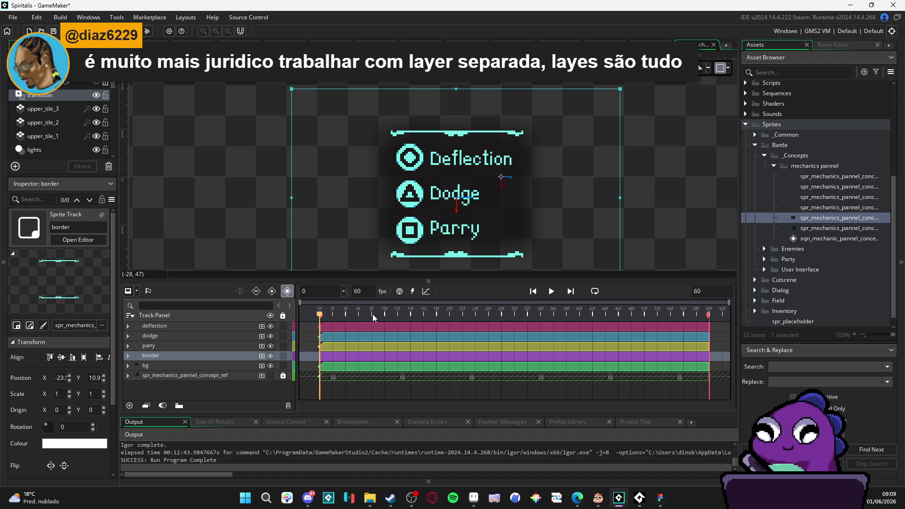
scroll(634, 214, "down", 3)
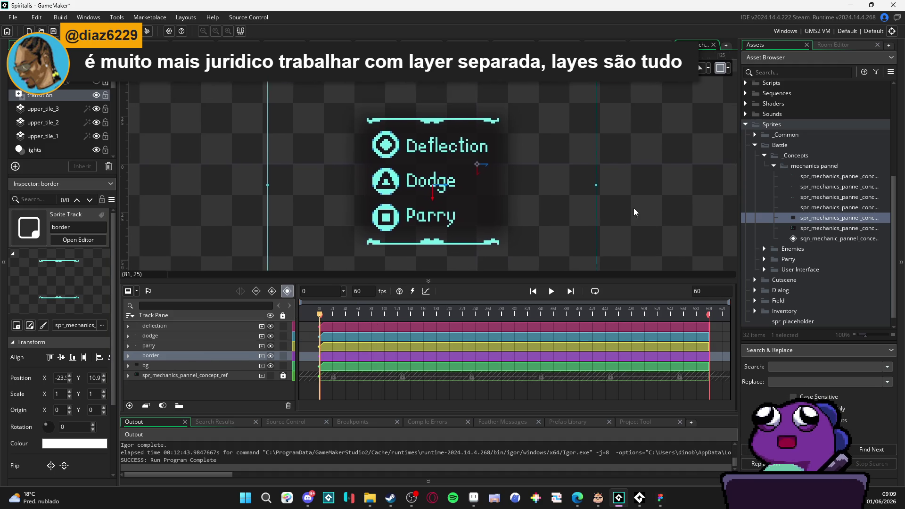
- Look over the battle interface mockup in Aseprite before returning to GameMaker
left_click(474, 498)
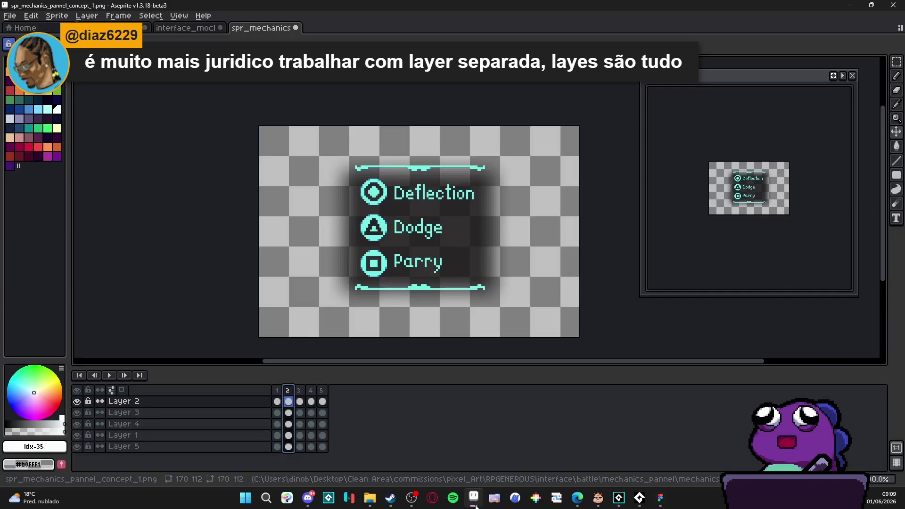
left_click(201, 29)
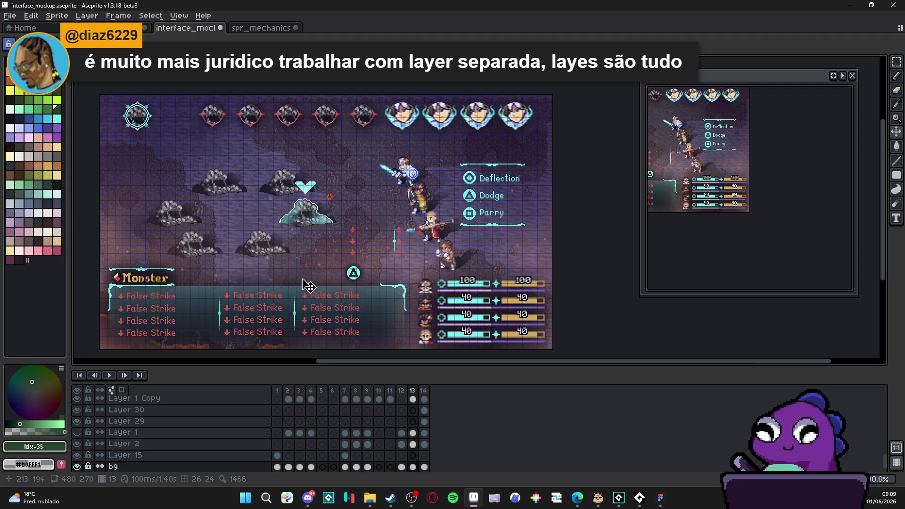
left_click(850, 5)
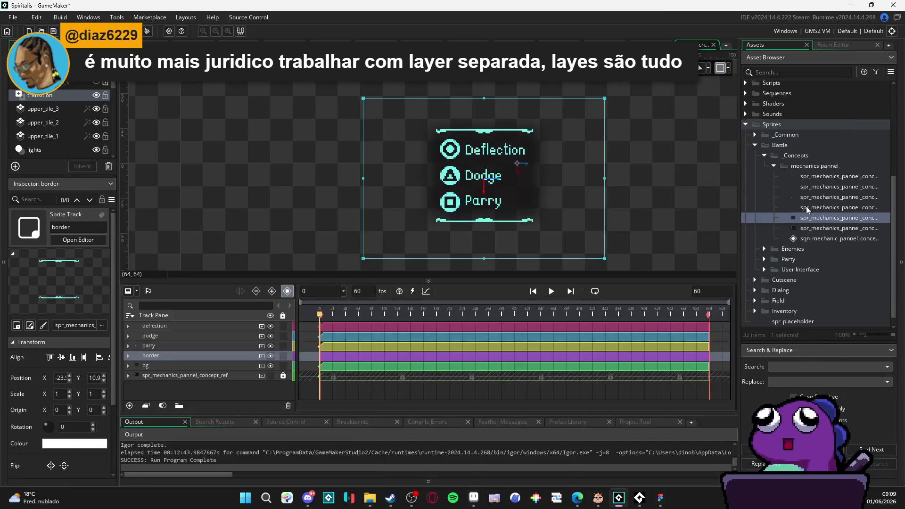
- Create a new sprite named spr_mockup_bg and resize it to 480x270
key("alt+s")
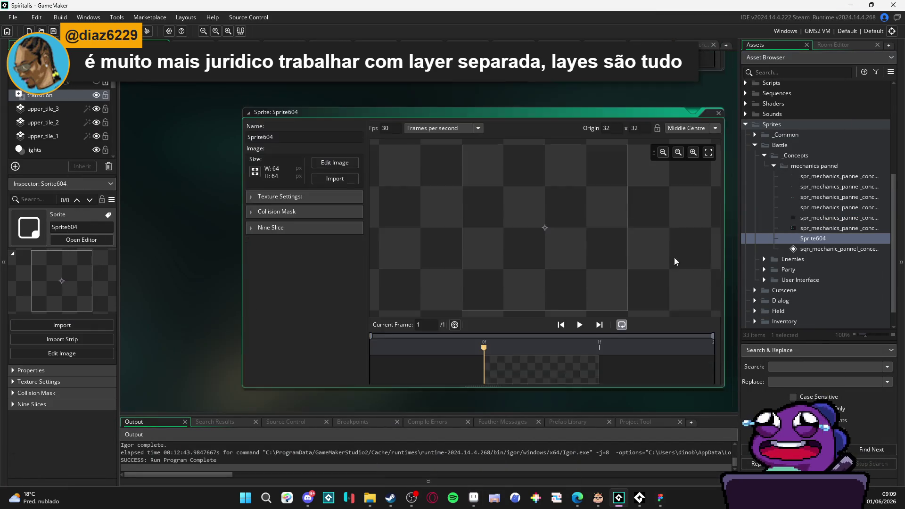
type("spr_")
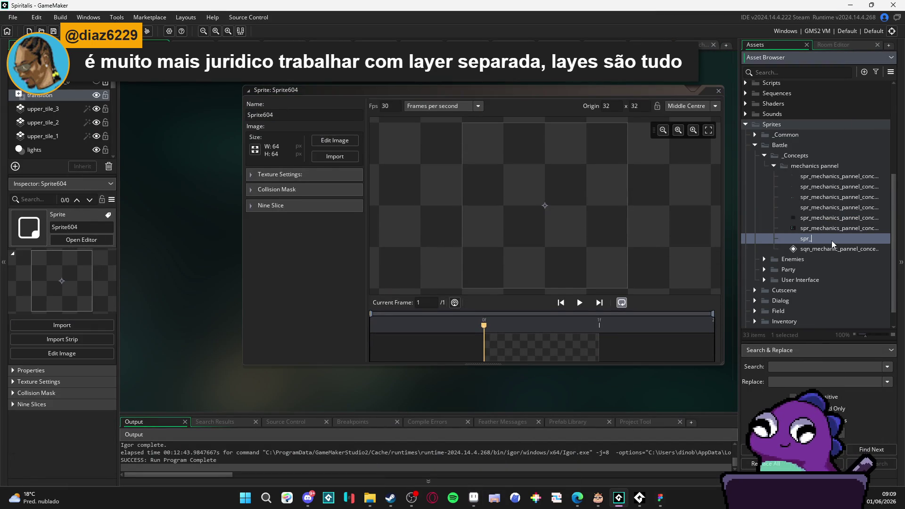
type("mockup_bg")
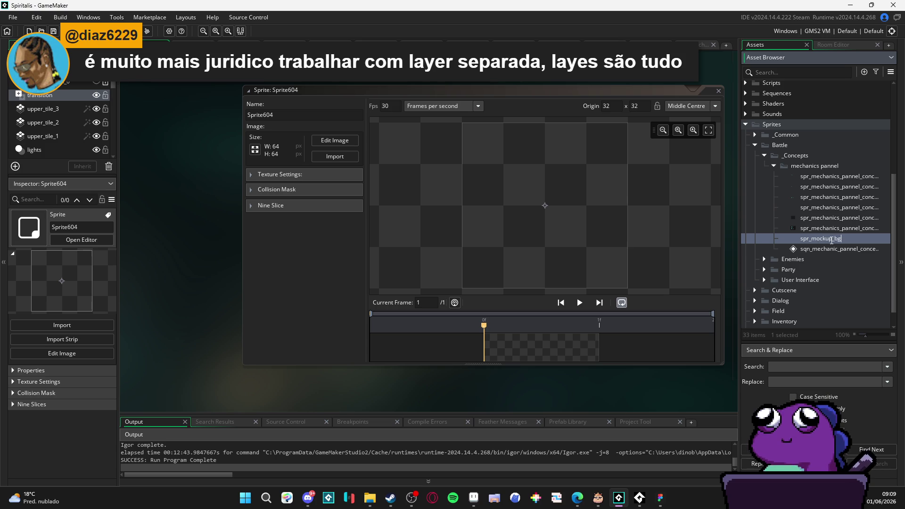
key("Return")
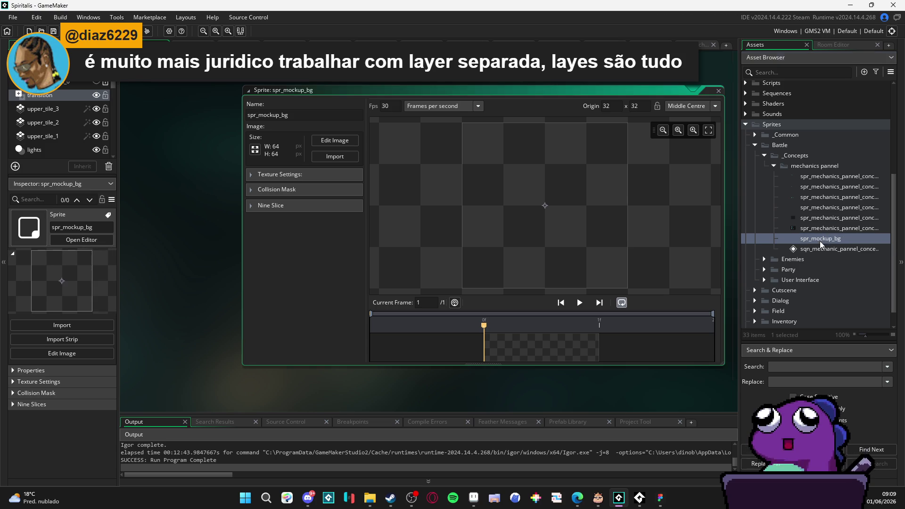
left_click(255, 149)
type("480")
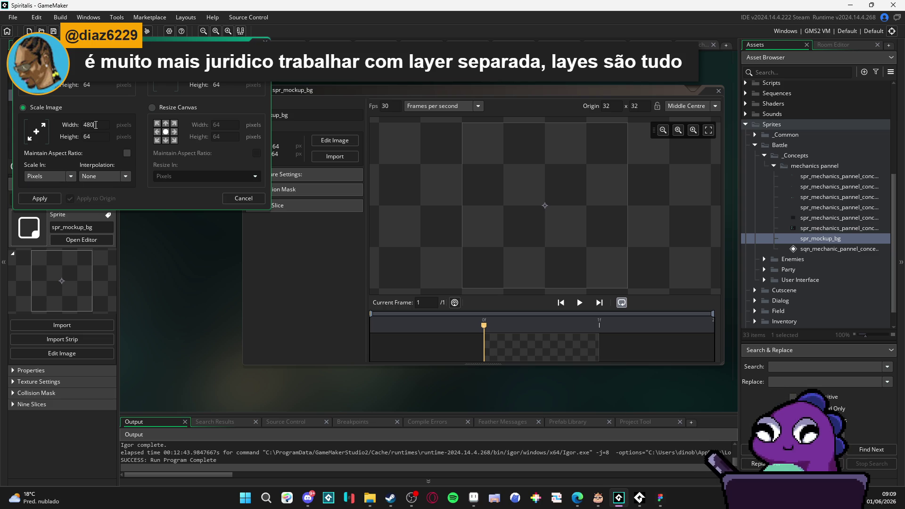
key("Tab")
type("270")
key("Return")
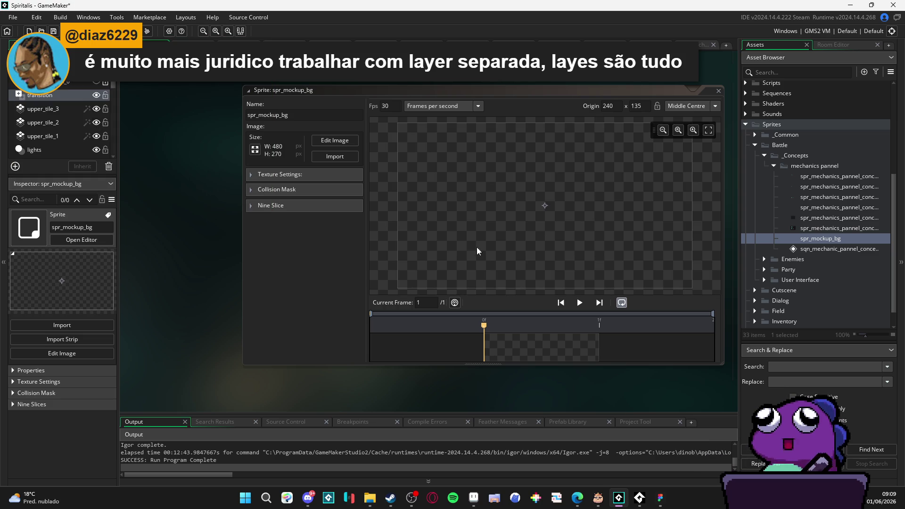
- Paste the battle mockup into spr_mockup_bg's image and align it within the canvas
left_click(325, 142)
key("ctrl+v")
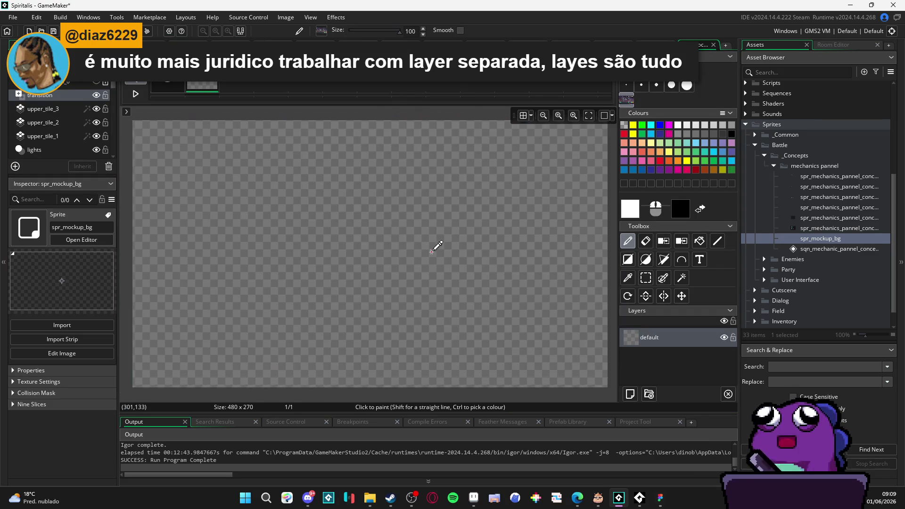
left_click_drag(373, 252, 381, 254)
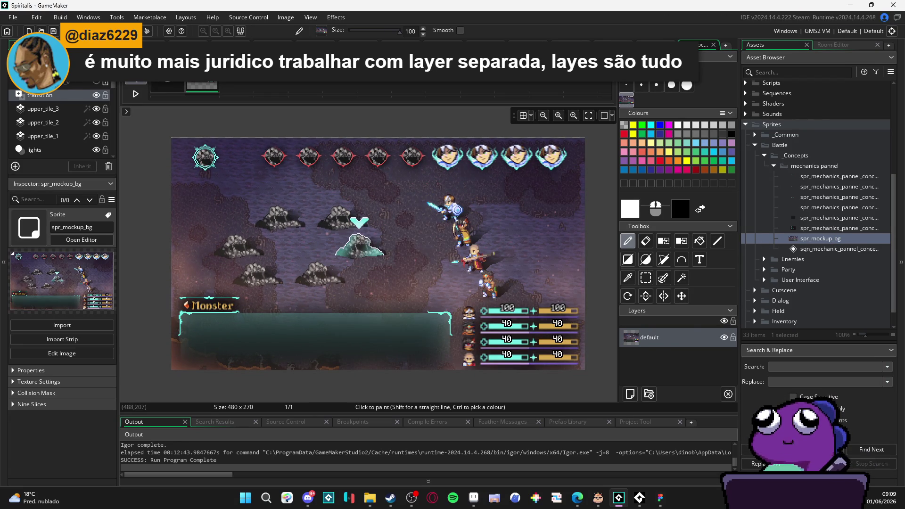
key("ctrl+w")
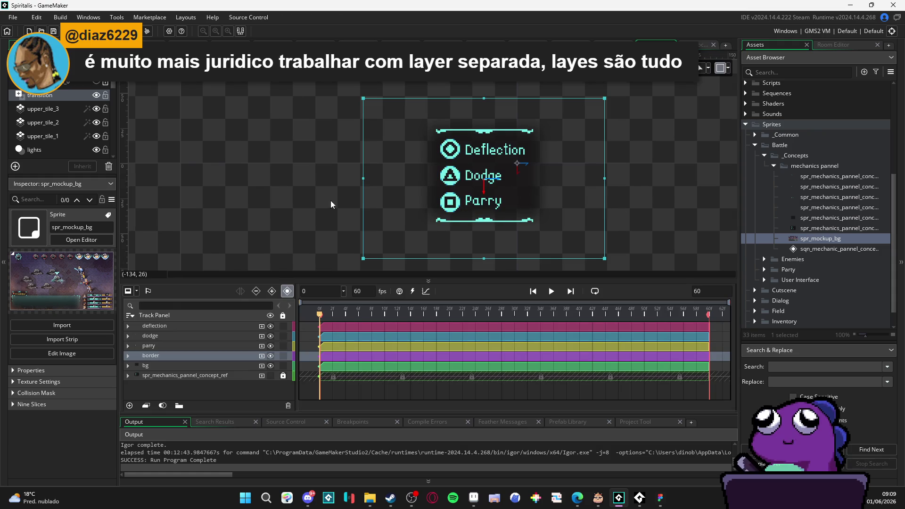
- Add spr_mockup_bg as a track below bg, position it behind the panel, and lock it
mouse_move(809, 239)
left_mouse_down()
mouse_move(481, 156)
mouse_move(400, 150)
left_mouse_up()
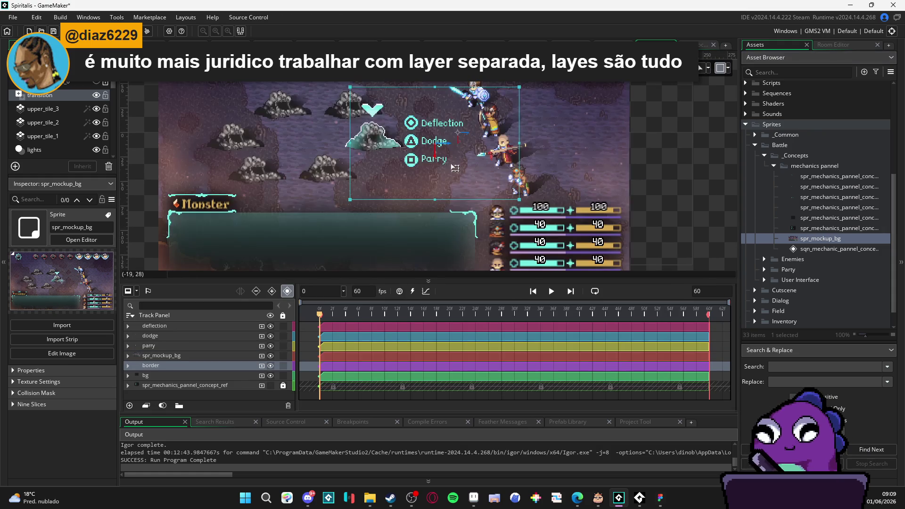
left_click_drag(559, 168, 463, 180)
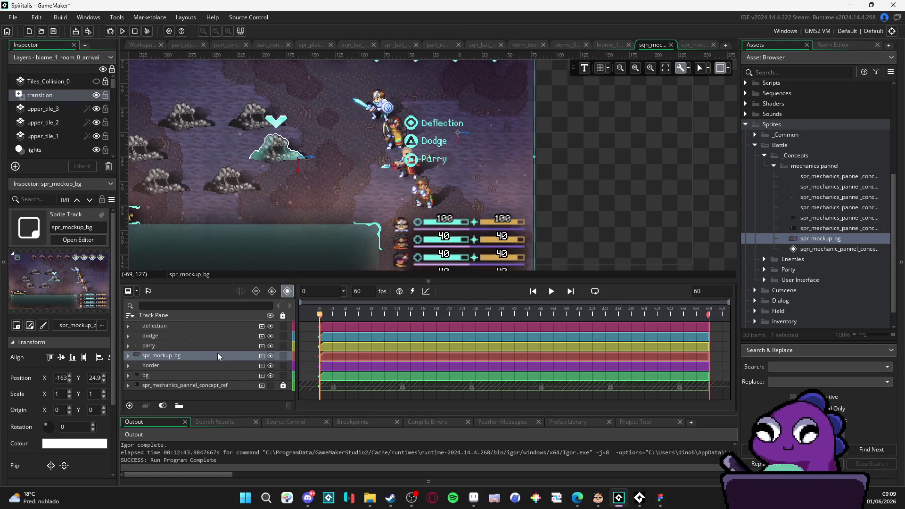
left_click_drag(197, 361, 208, 386)
left_click_drag(476, 210, 499, 207)
left_click_drag(480, 210, 417, 222)
left_click(615, 178)
scroll(614, 179, "up", 5)
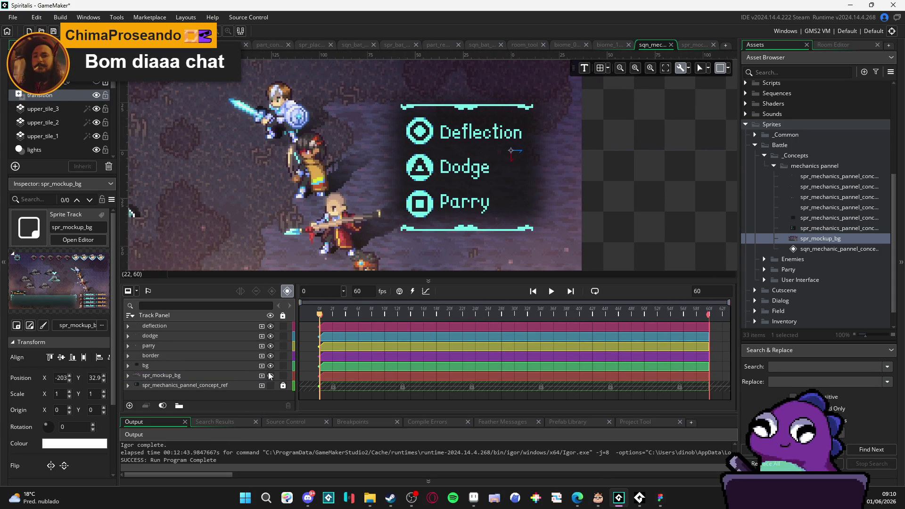
left_click(283, 375)
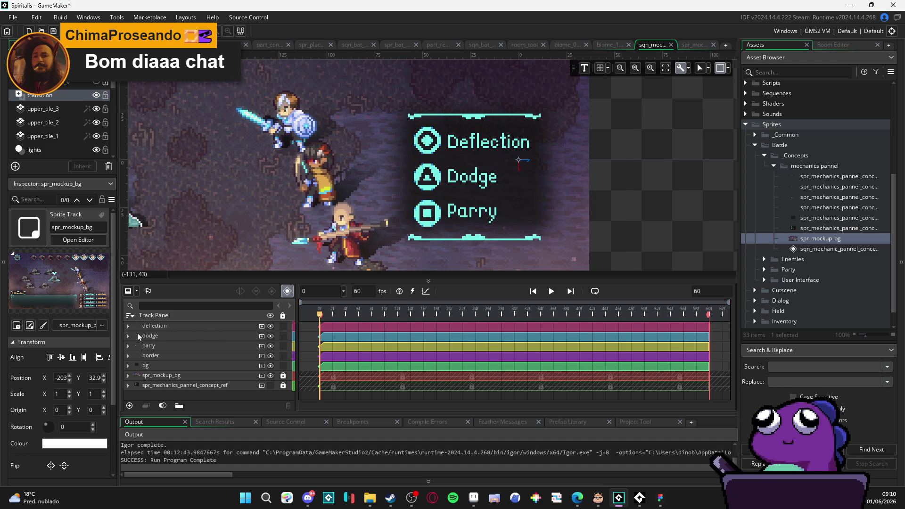
- Give the bg track a Colour Multiply key with alpha set to 0
left_click(164, 366)
left_click(261, 365)
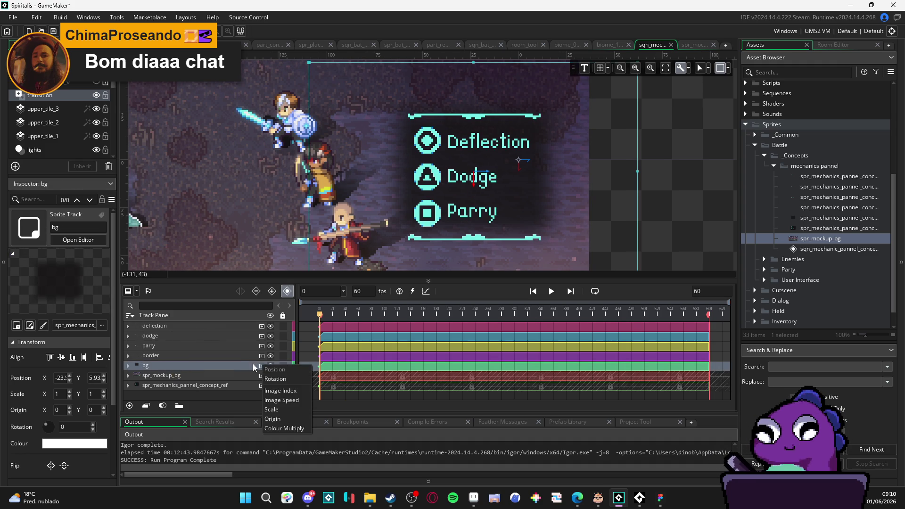
left_click(297, 429)
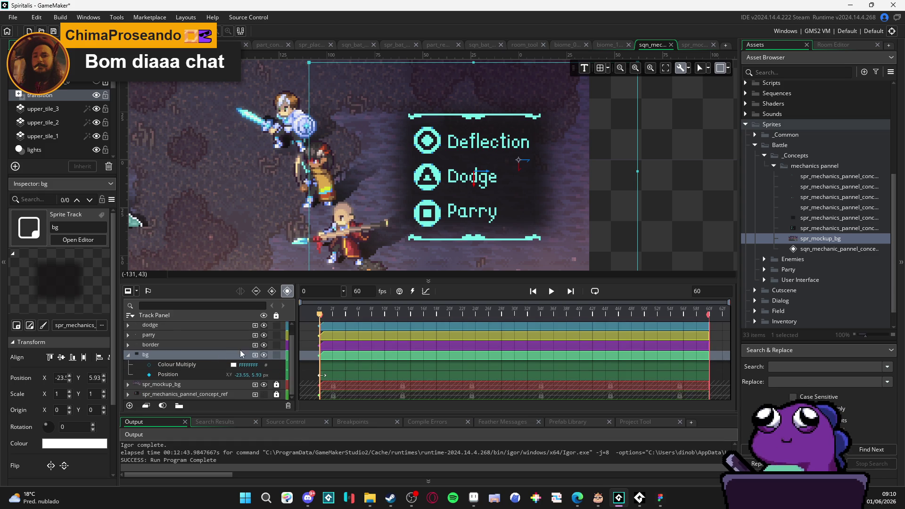
left_click(234, 365)
left_click_drag(205, 113, 185, 113)
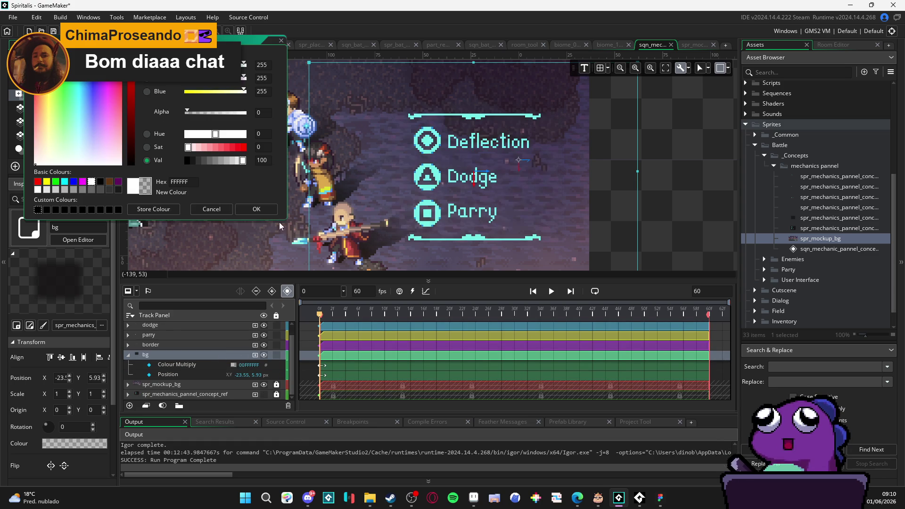
left_click(231, 306)
left_click(191, 363)
- Look through the border, parry, dodge and deflection tracks, then play back the sequence
left_click(163, 344)
left_click(168, 334)
left_click(166, 325)
scroll(166, 330, "up", 1)
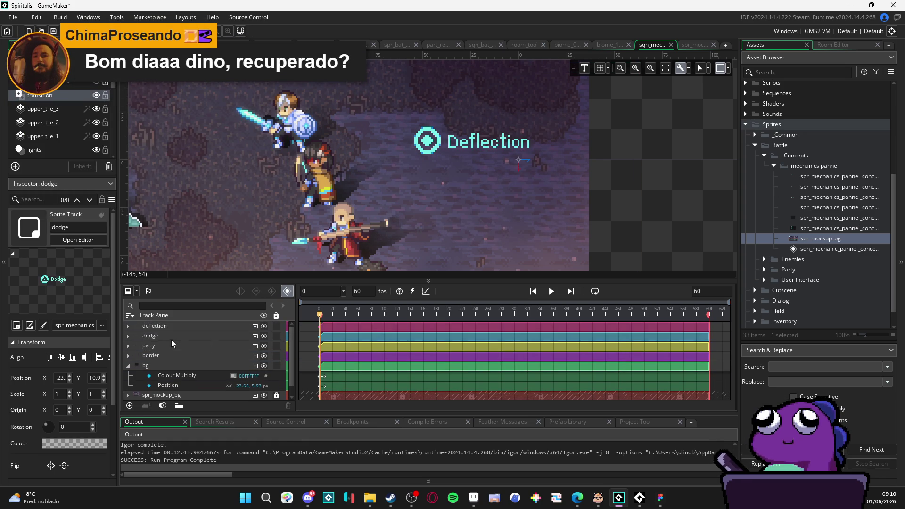
double_click(166, 335)
left_click(164, 326)
scroll(496, 220, "down", 1)
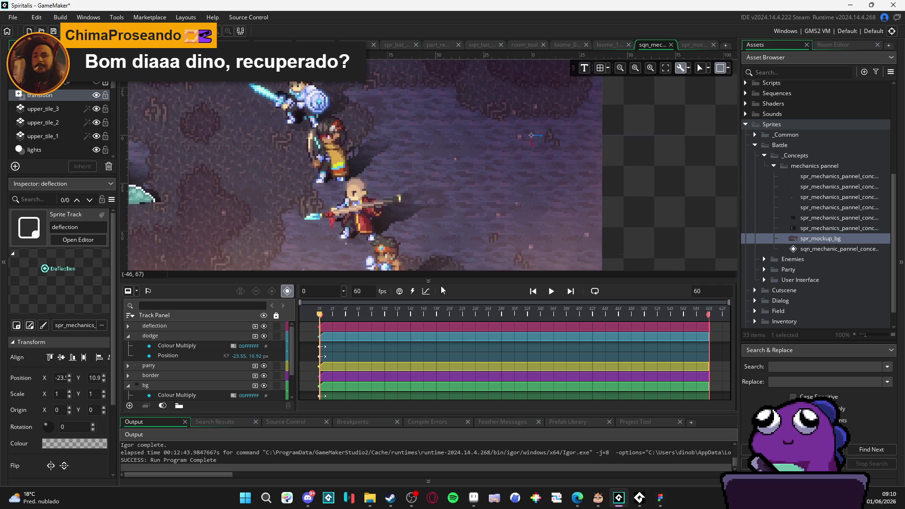
left_click(127, 335)
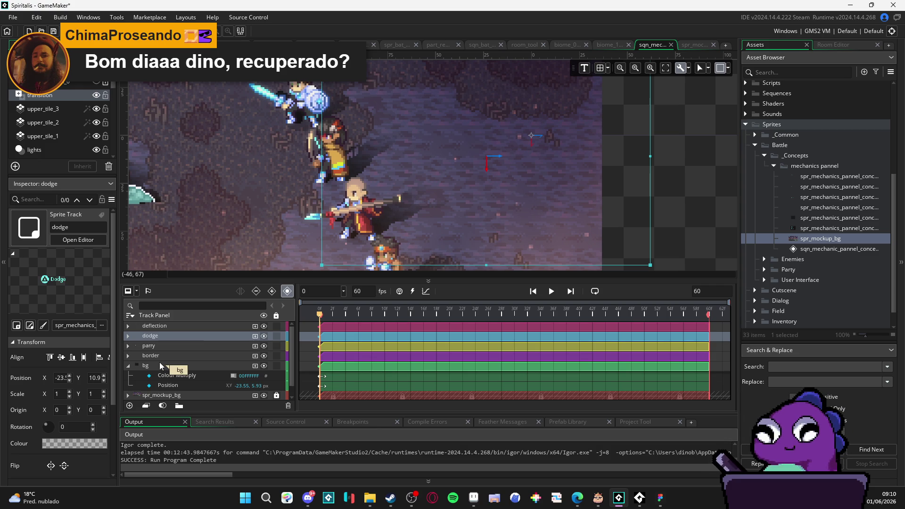
key("space")
key("space")
double_click(710, 293)
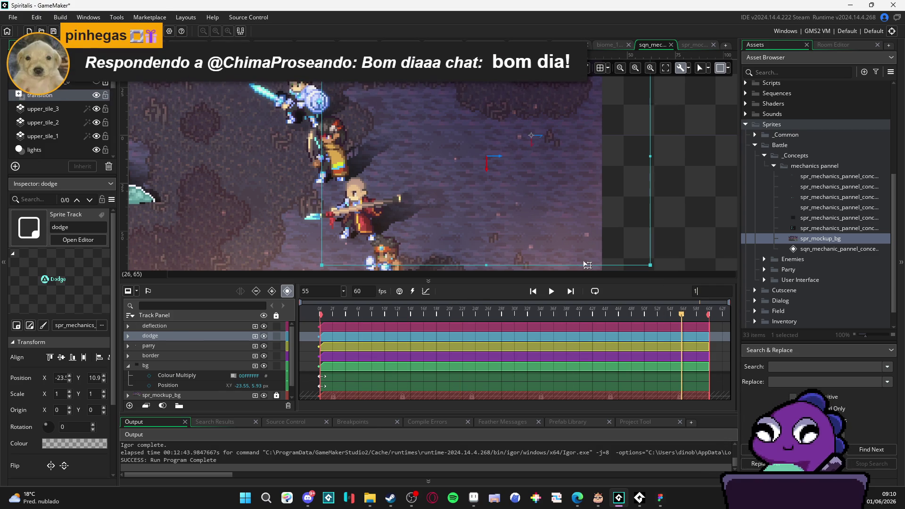
- Set the sequence length to 120 frames and extend the Deflection, Dodge and Parry clips to frame 120
type("120")
key("Return")
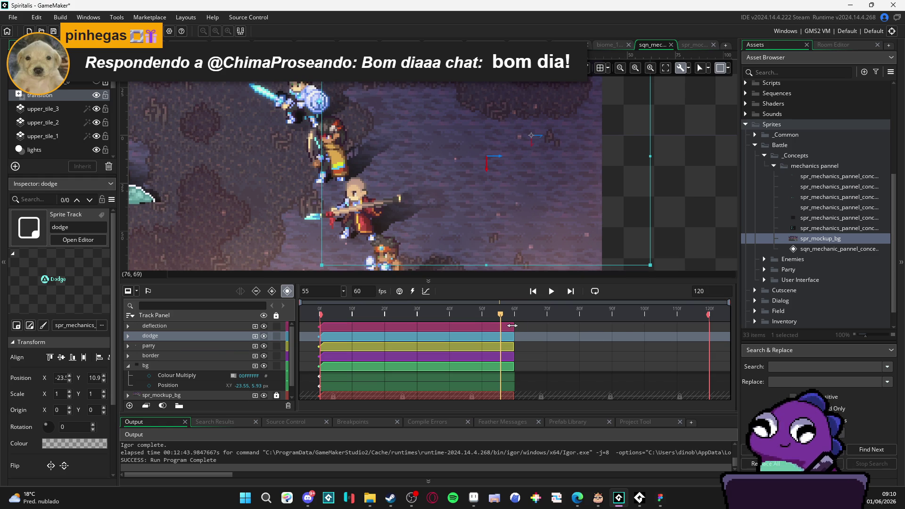
left_click_drag(513, 326, 711, 327)
left_click_drag(513, 357, 708, 359)
left_click_drag(514, 389, 706, 388)
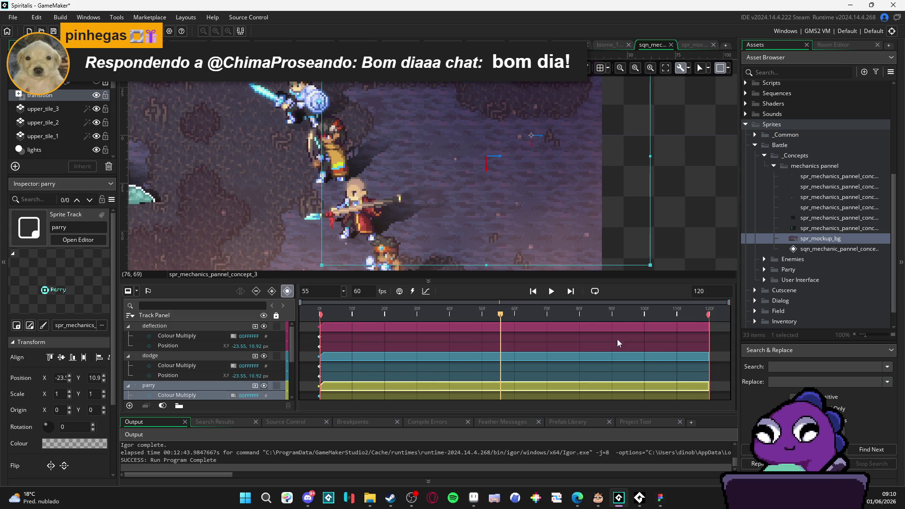
- Extend the remaining clips, including bg and spr_mockup_bg, to frame 120, unlocking spr_mockup_bg to edit it
scroll(657, 356, "down", 3)
mouse_move(514, 347)
left_mouse_down()
mouse_move(724, 347)
mouse_move(708, 346)
left_mouse_up()
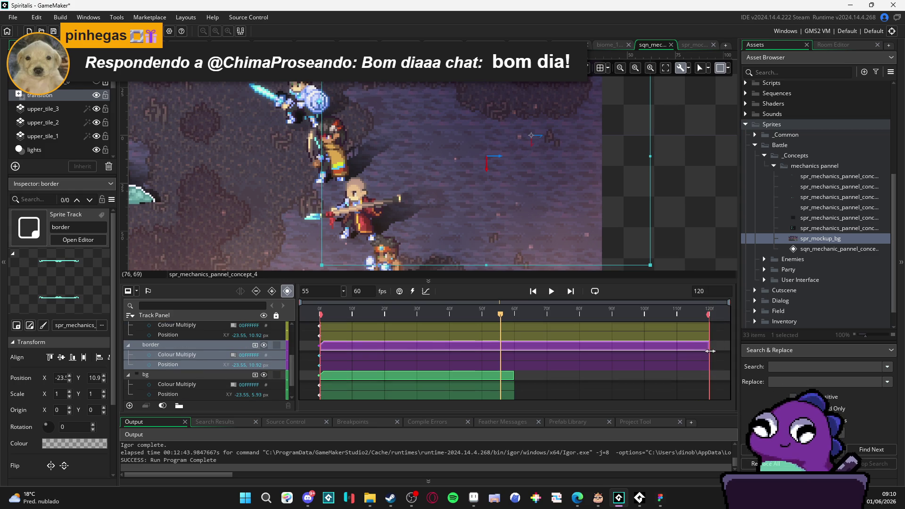
left_click(509, 376)
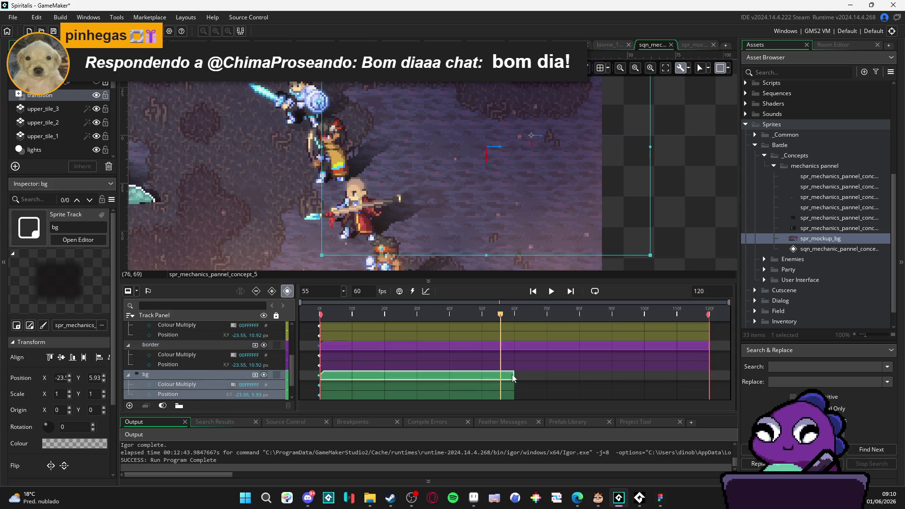
left_click_drag(513, 376, 708, 376)
scroll(515, 373, "up", 4)
scroll(509, 375, "down", 5)
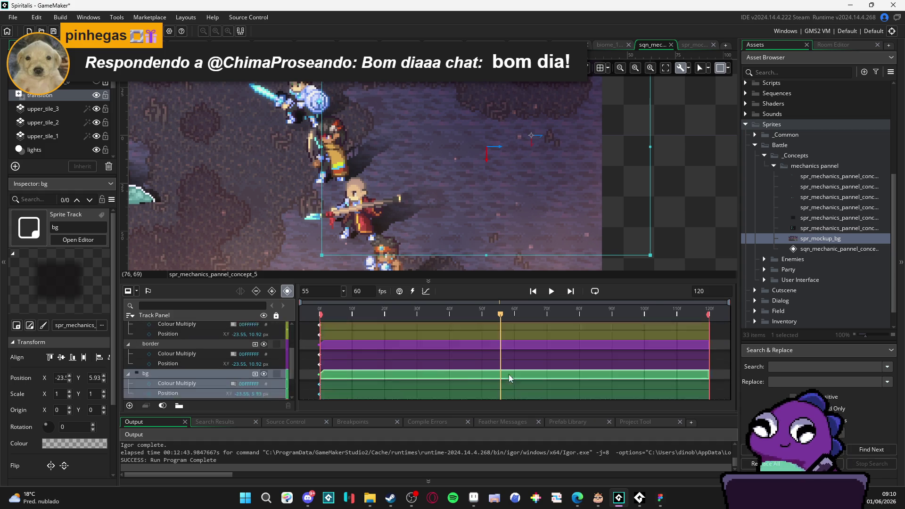
left_click(276, 385)
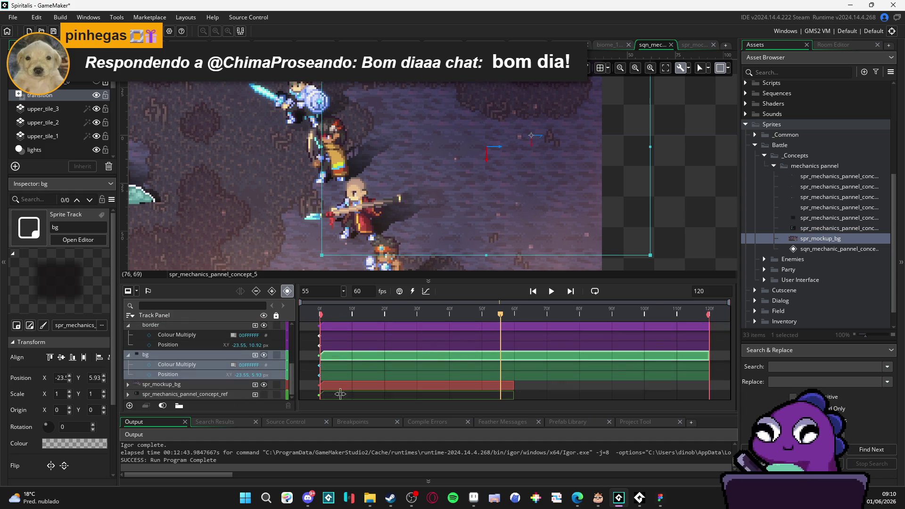
left_click_drag(513, 386, 709, 390)
- Extend the concept_ref clip to frame 120 and hide that track from the canvas
scroll(462, 349, "down", 1)
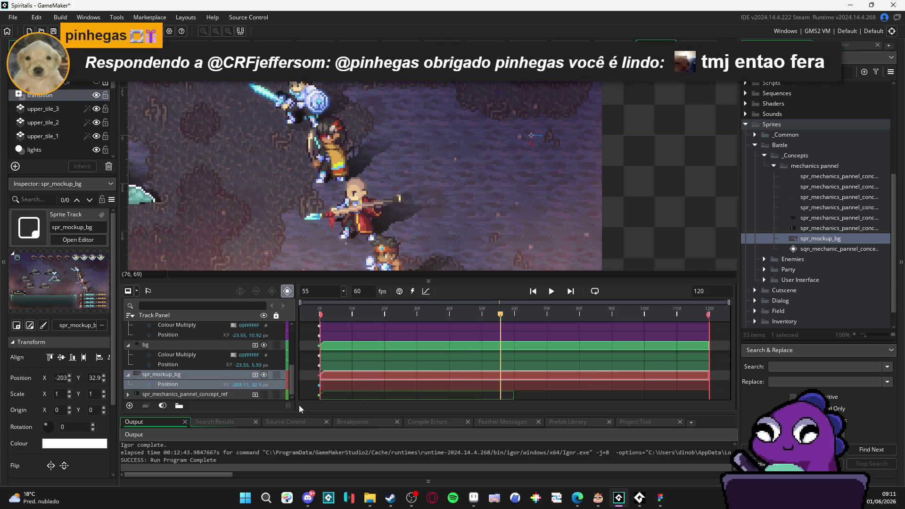
left_click(274, 397)
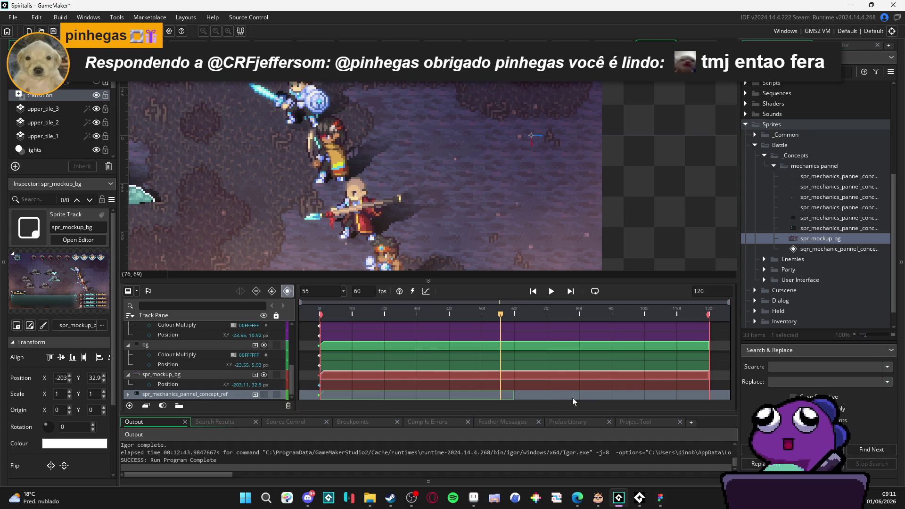
left_click(493, 395)
left_click(260, 395)
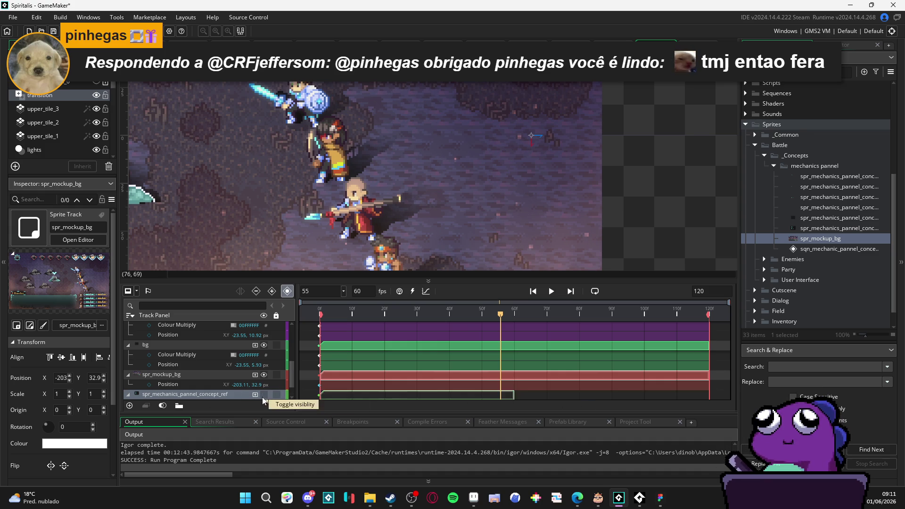
left_click_drag(514, 395, 710, 395)
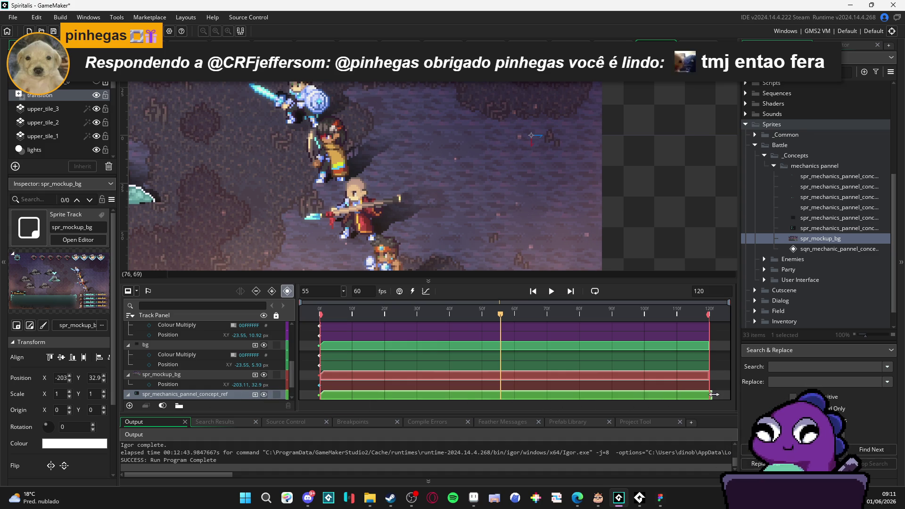
left_click(264, 395)
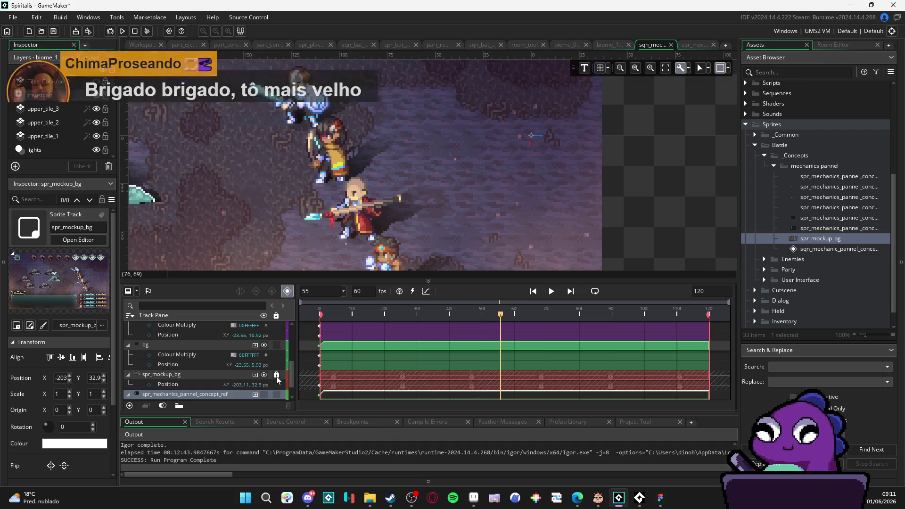
scroll(276, 376, "up", 5)
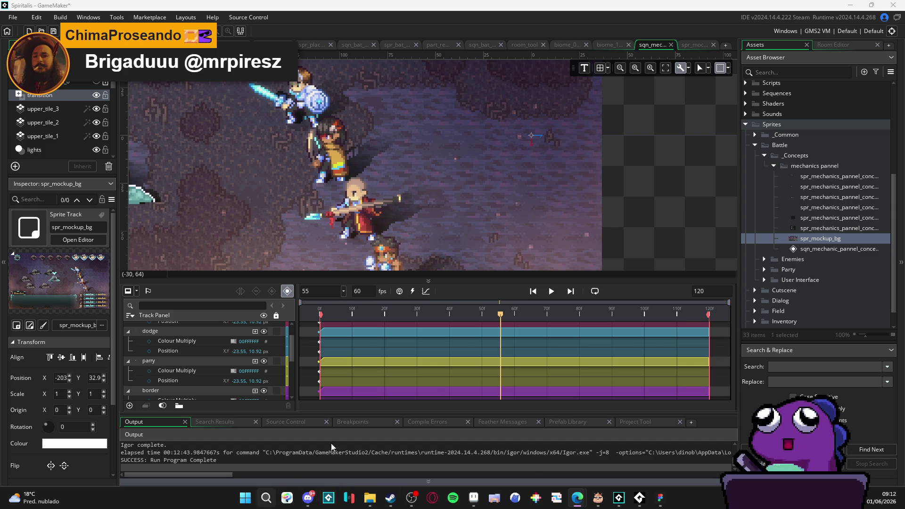
scroll(425, 226, "down", 2)
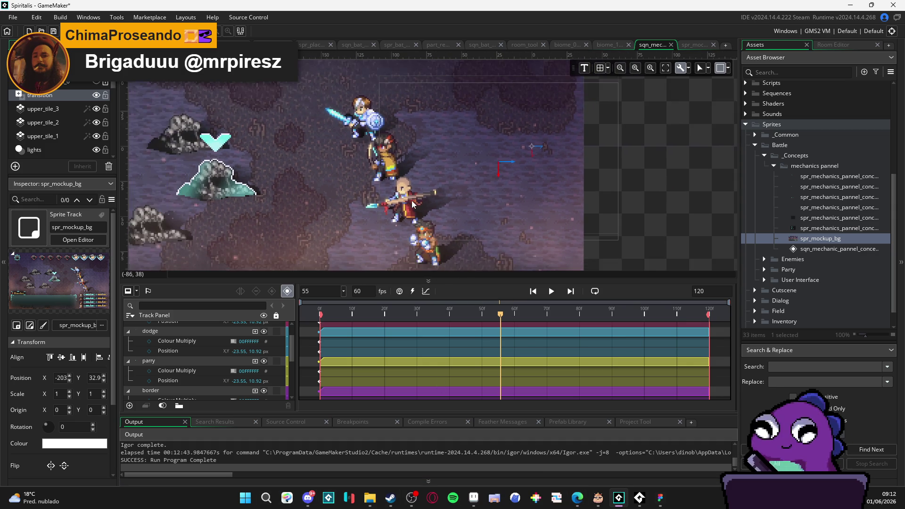
scroll(432, 190, "down", 4)
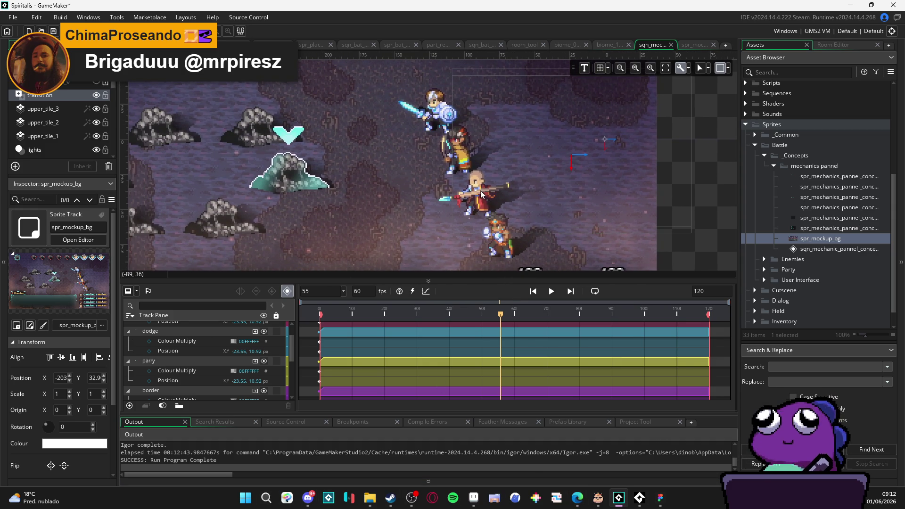
left_click_drag(463, 193, 485, 190)
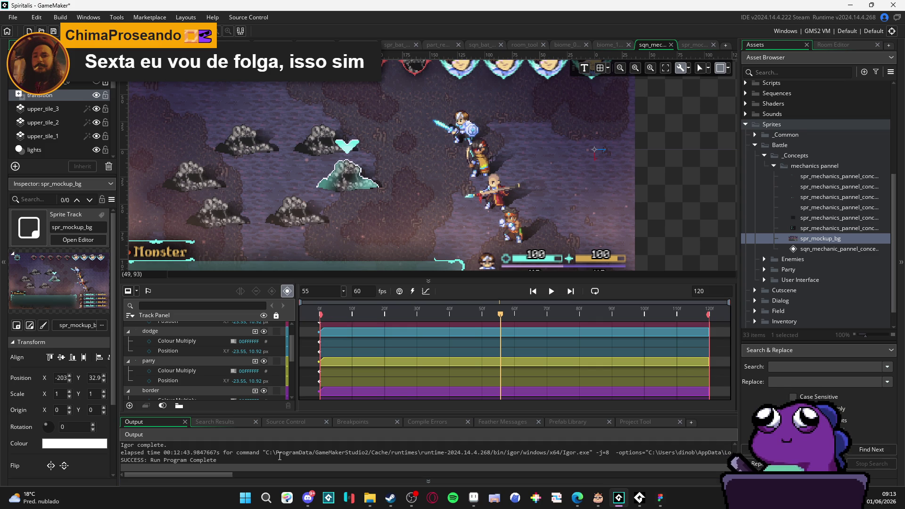
- Launch Godot Engine by searching 'god' in the Start menu
left_click(246, 499)
type("god")
key("Return")
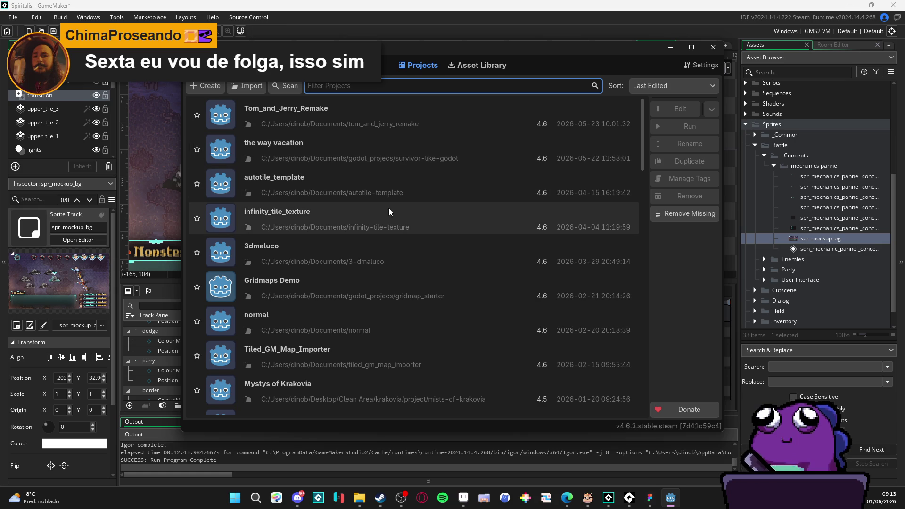
- Open the Tom_and_Jerry_Remake project from the Project Manager list
scroll(397, 230, "down", 5)
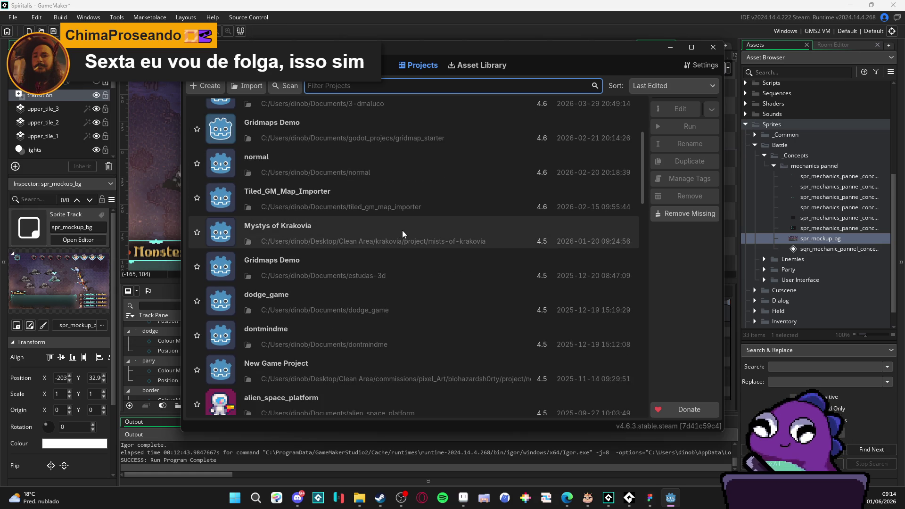
scroll(448, 269, "down", 5)
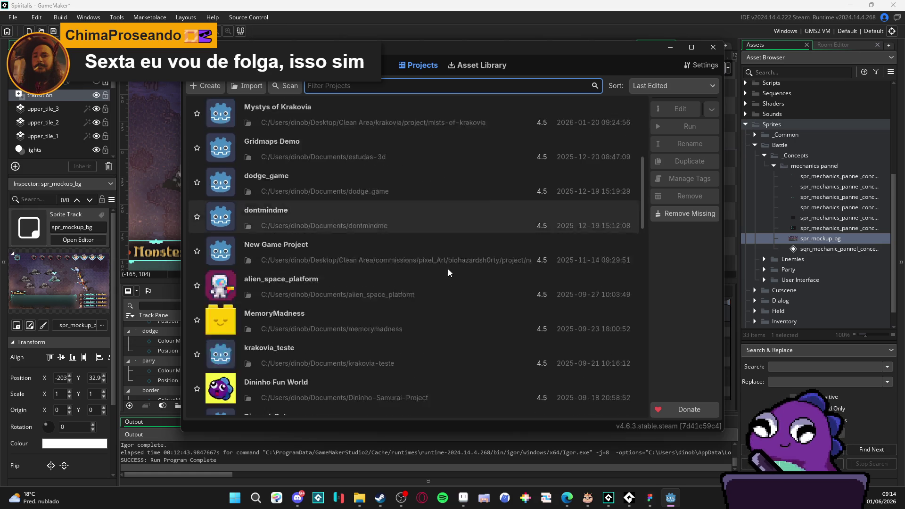
scroll(447, 268, "up", 10)
double_click(394, 126)
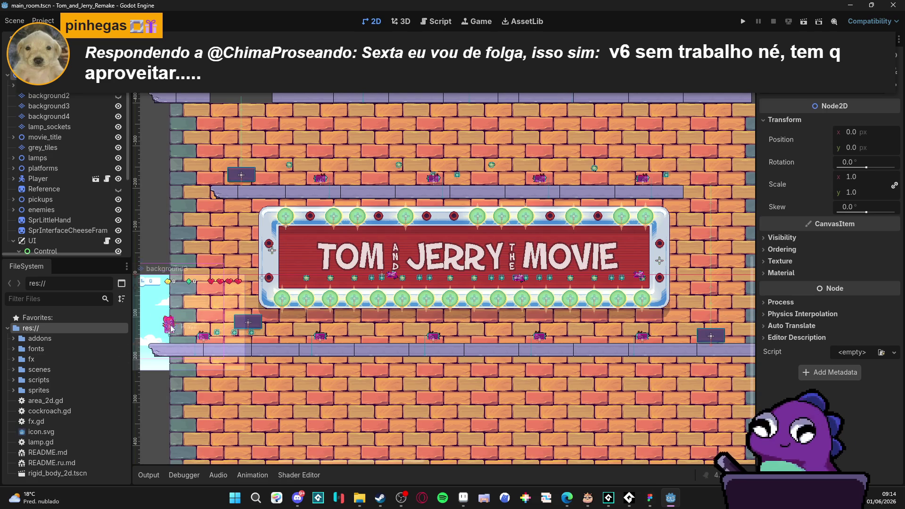
left_click(14, 21)
mouse_move(43, 21)
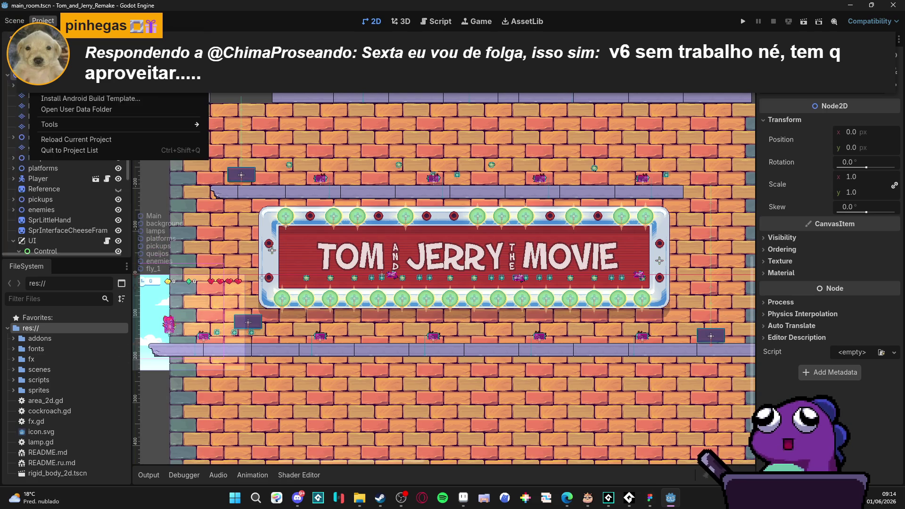
left_click(71, 50)
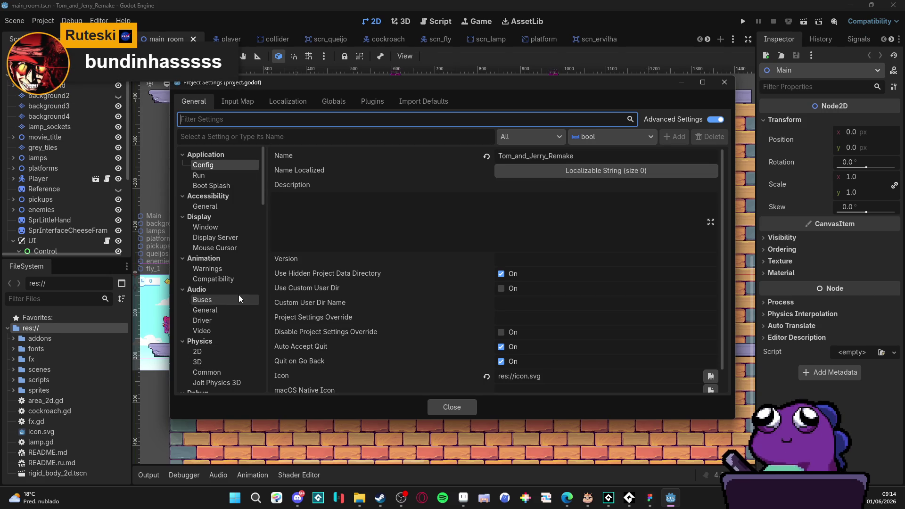
left_click(224, 228)
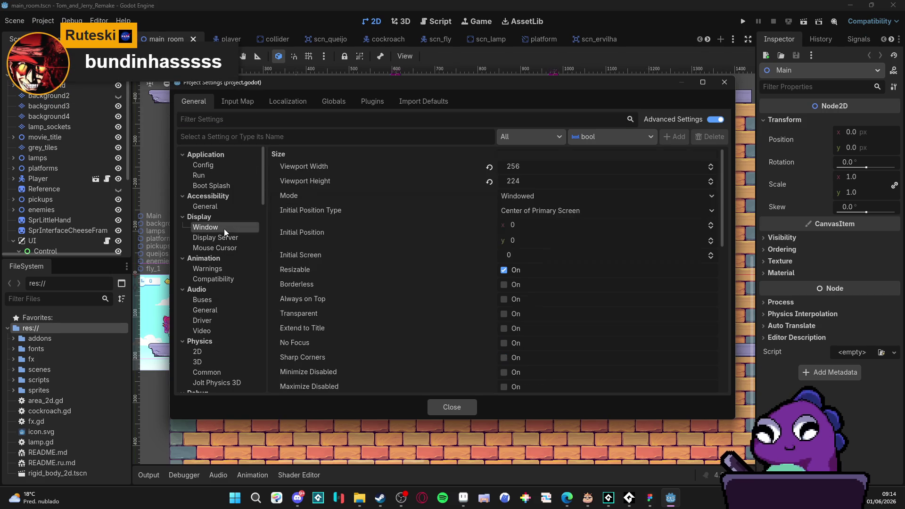
scroll(417, 246, "down", 5)
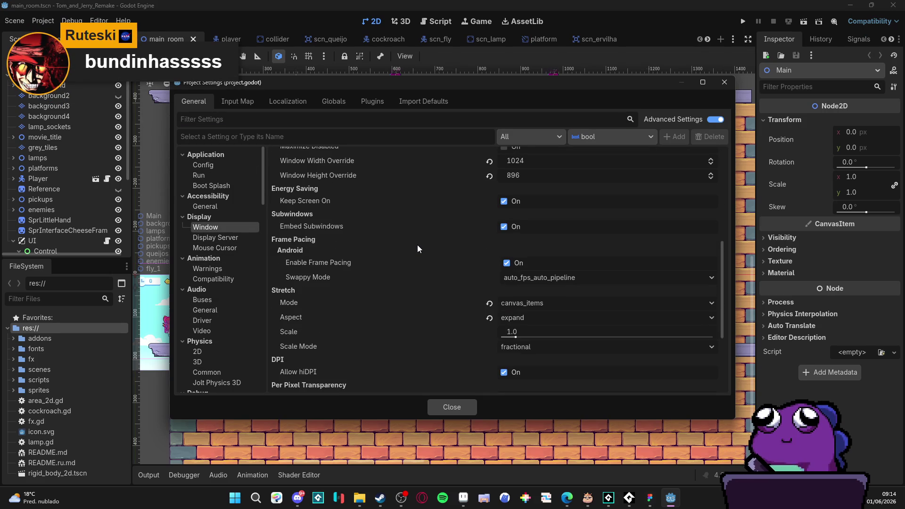
scroll(418, 244, "down", 1)
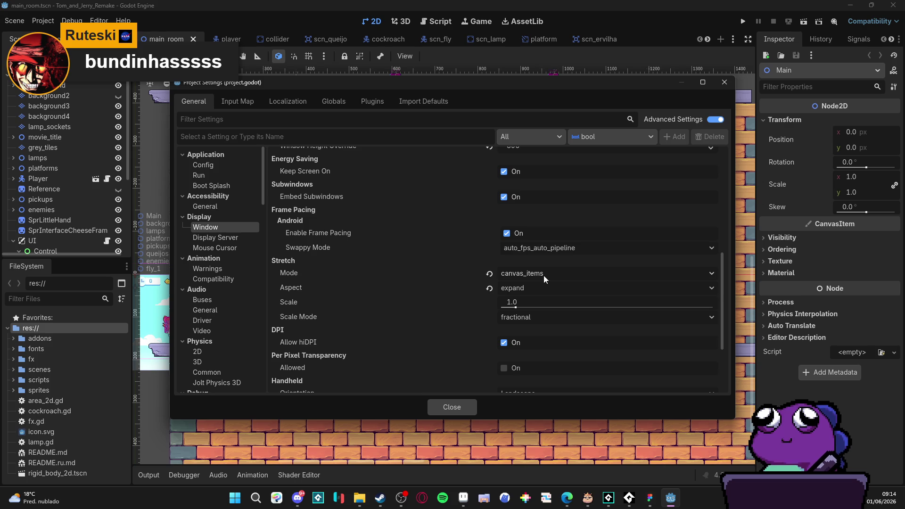
scroll(531, 288, "down", 3)
scroll(533, 289, "up", 3)
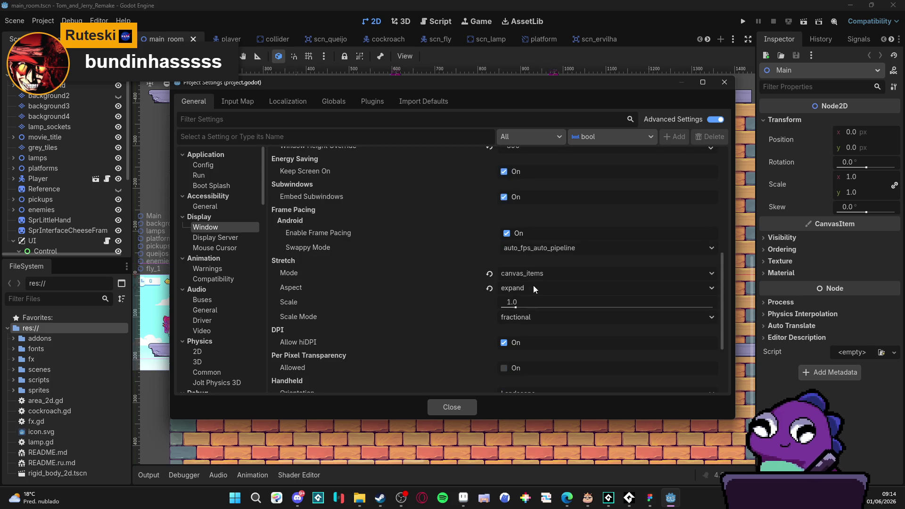
left_click(530, 289)
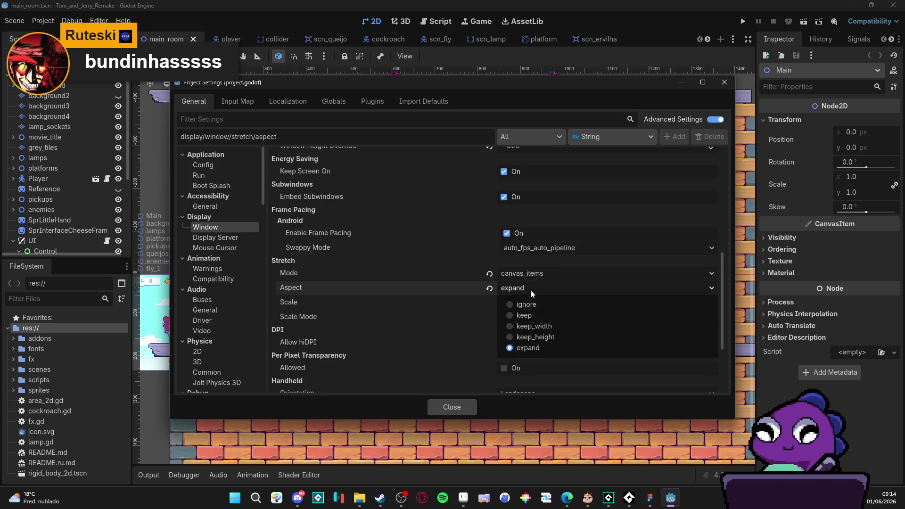
left_click(534, 273)
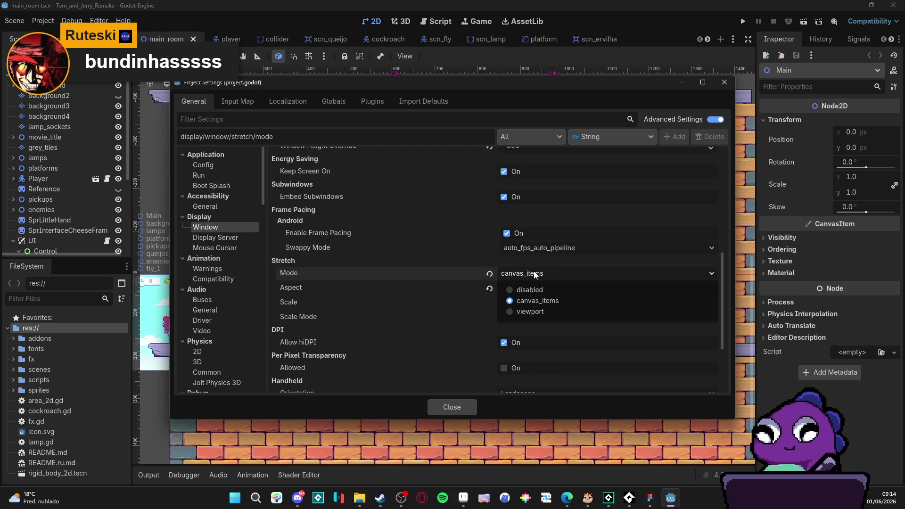
left_click(537, 275)
left_click(523, 289)
left_click(529, 275)
left_click(529, 274)
left_click(529, 275)
left_click(529, 274)
left_click(528, 279)
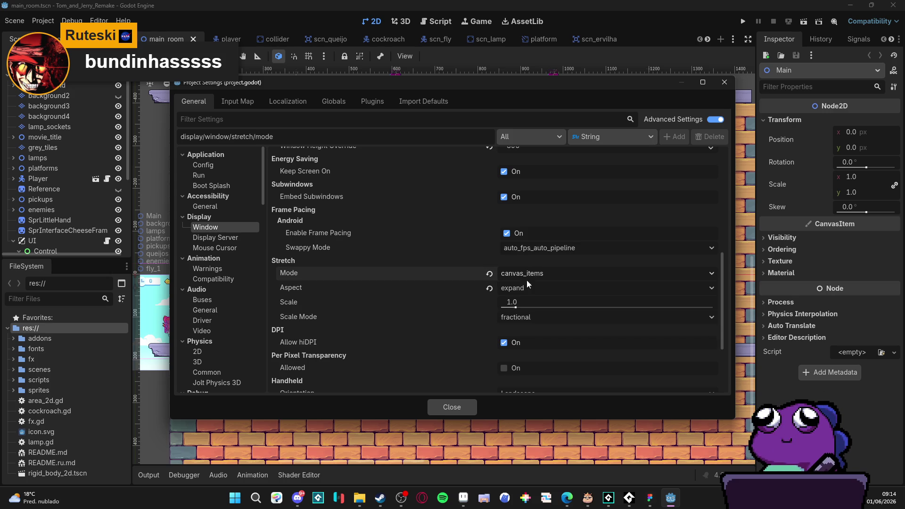
left_click(442, 407)
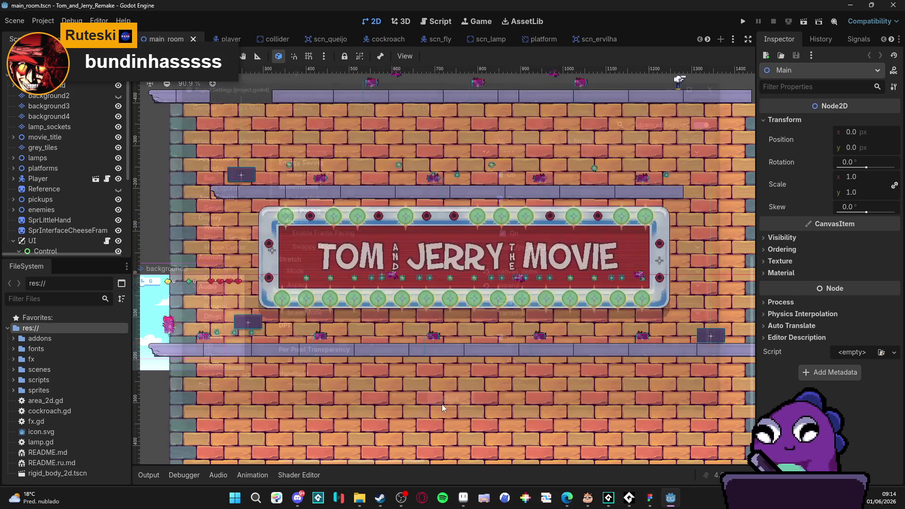
- Quit to the project list, open New Game Project and accept its conversion to Godot 4.6
left_click(43, 21)
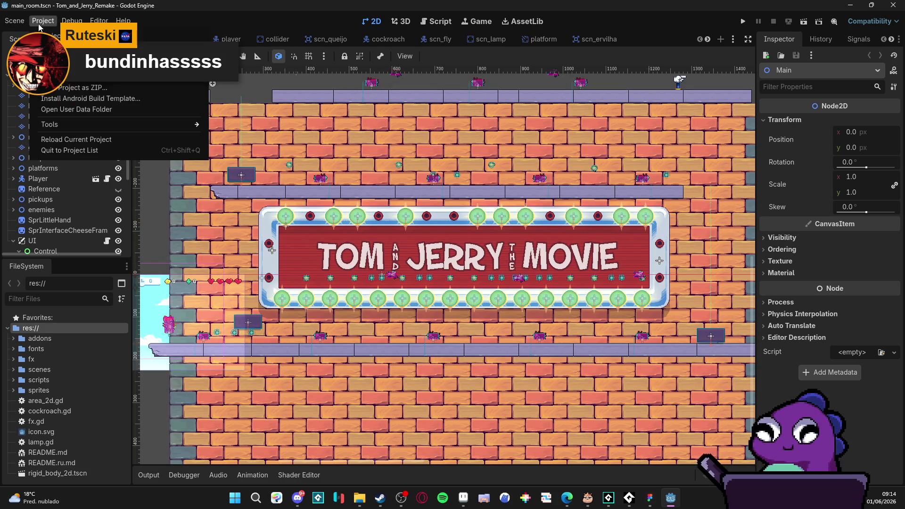
left_click(86, 152)
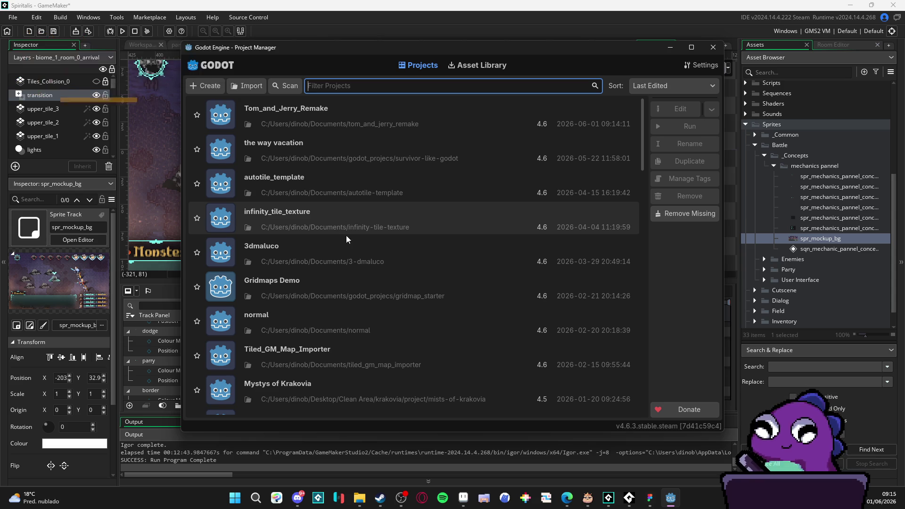
scroll(351, 315, "down", 3)
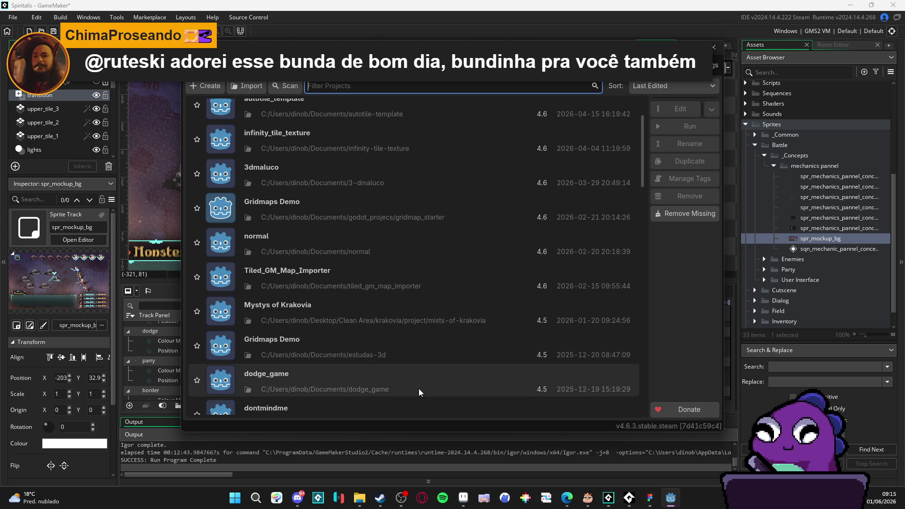
scroll(419, 388, "down", 2)
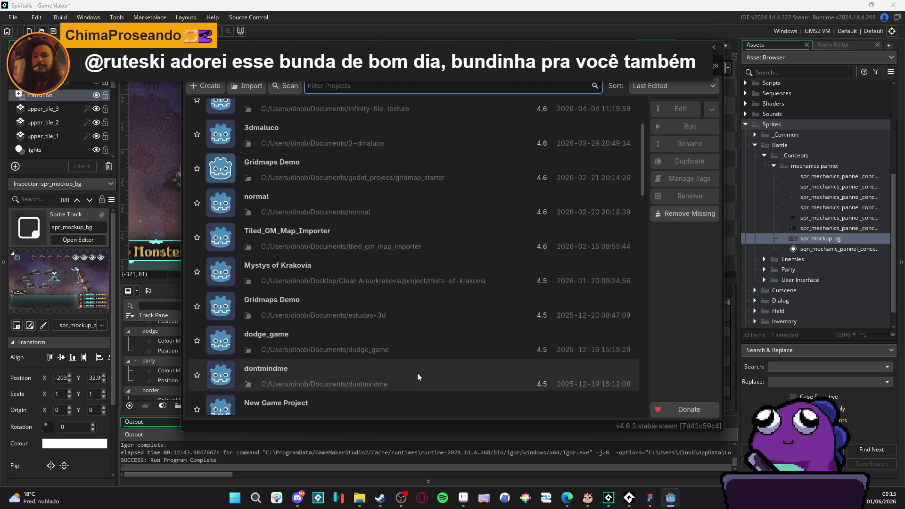
scroll(417, 373, "down", 1)
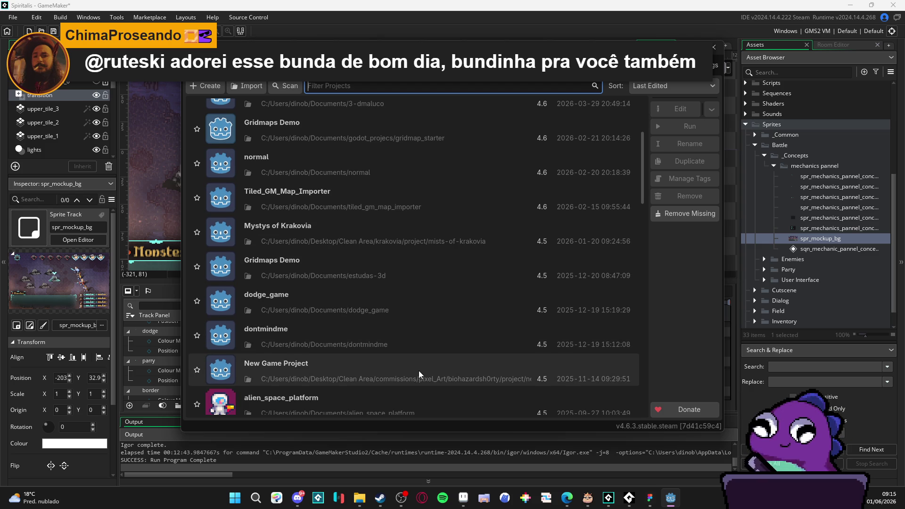
scroll(418, 371, "down", 3)
double_click(398, 256)
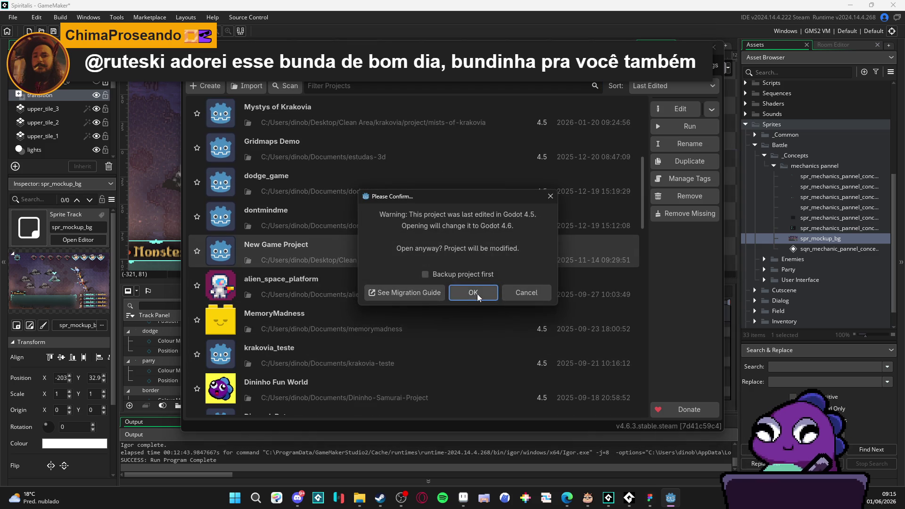
left_click(475, 293)
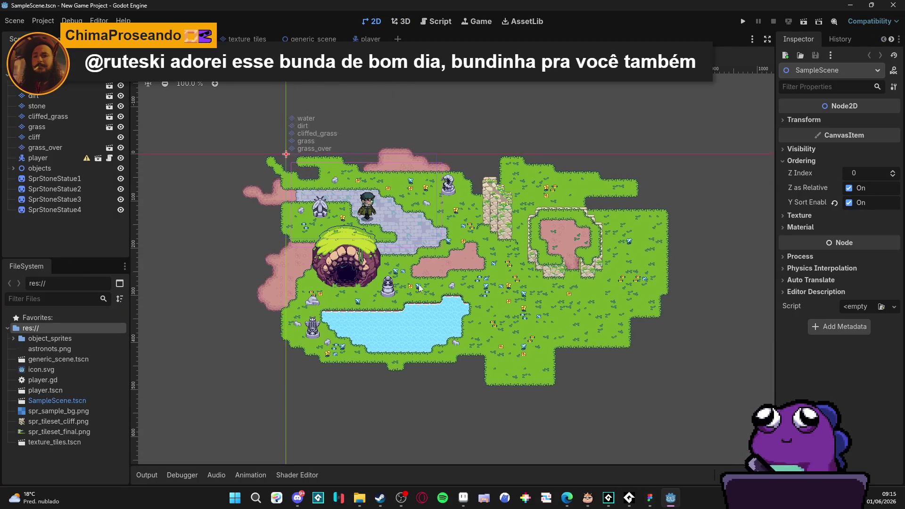
left_click(14, 21)
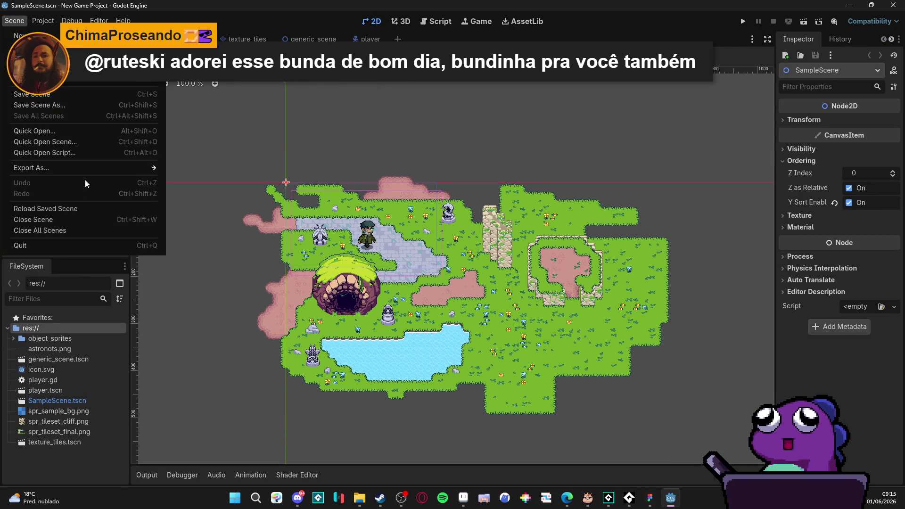
mouse_move(43, 21)
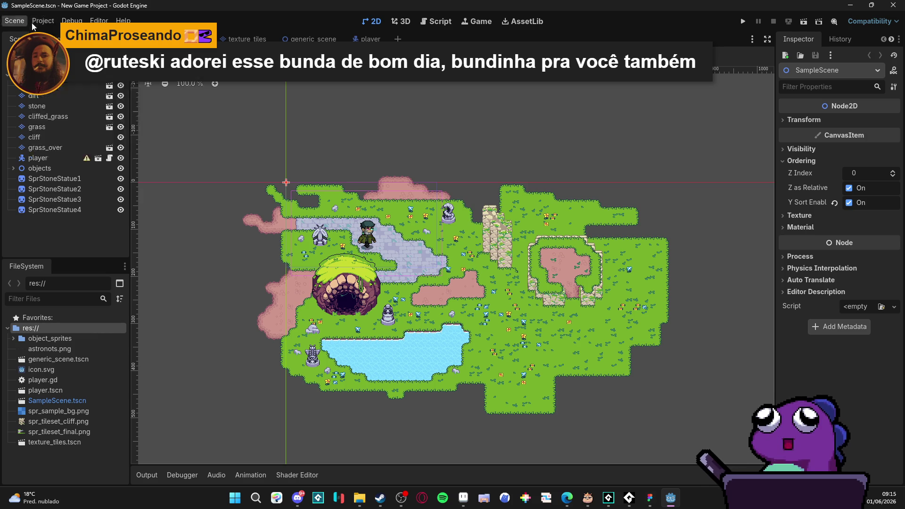
left_click(47, 36)
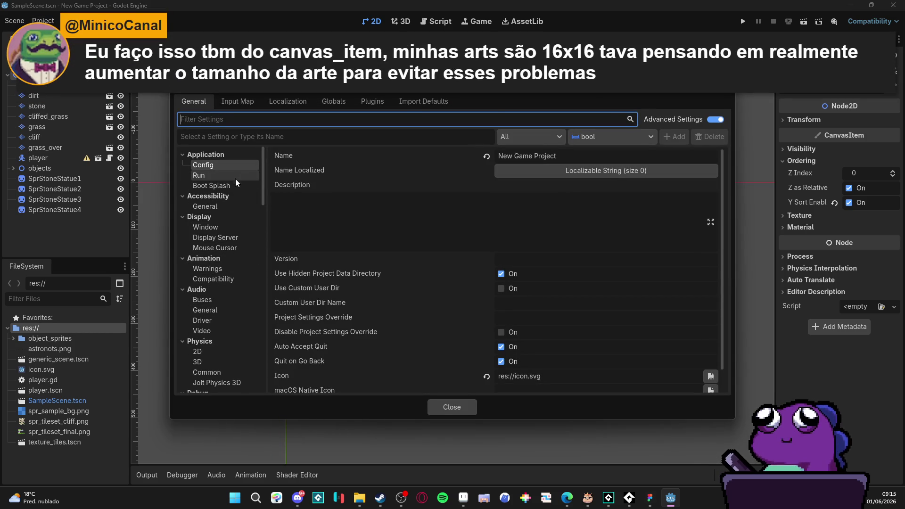
left_click(215, 351)
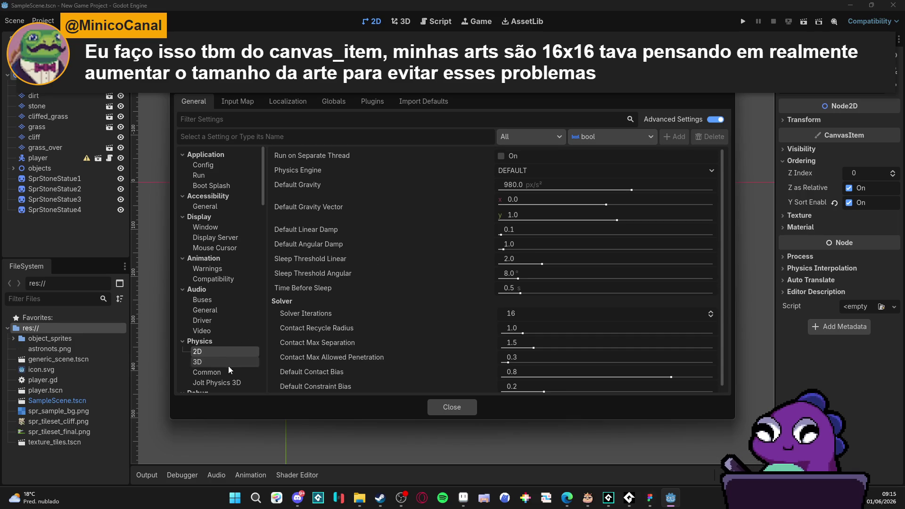
left_click(219, 330)
left_click(220, 228)
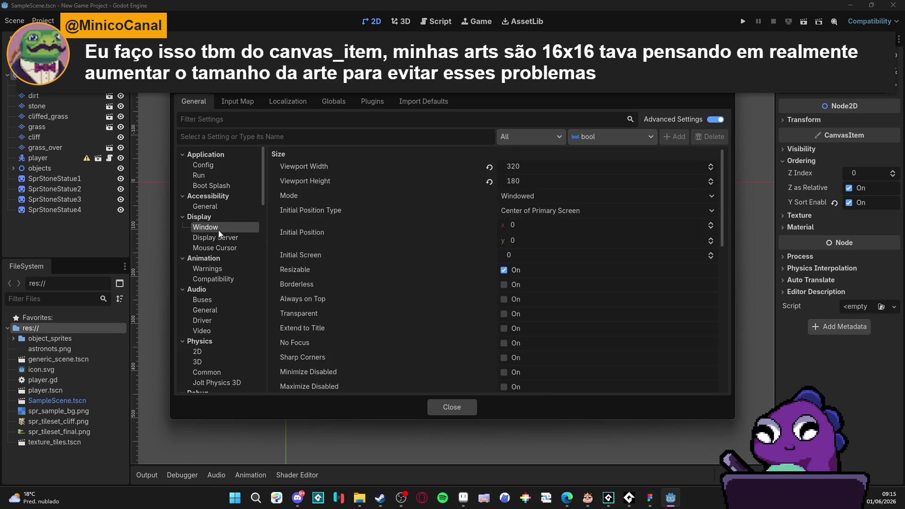
scroll(410, 256, "down", 3)
scroll(410, 256, "down", 3)
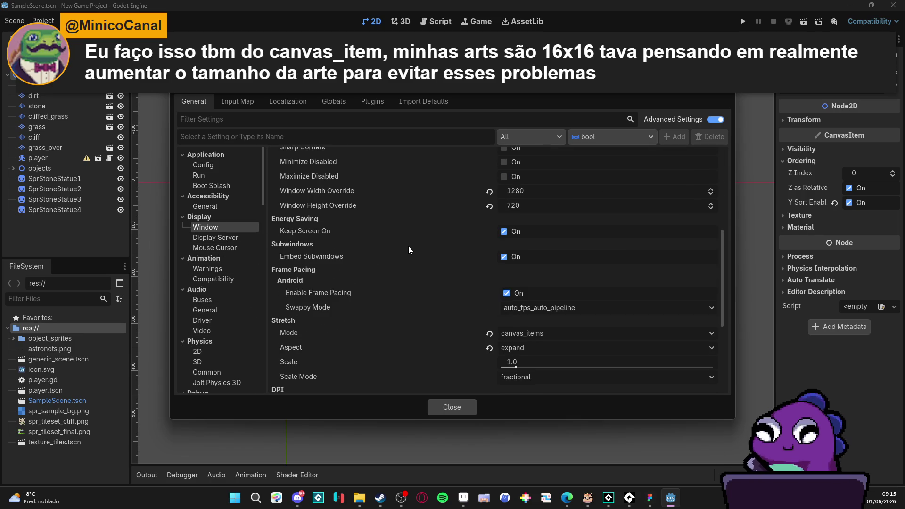
scroll(408, 251, "down", 1)
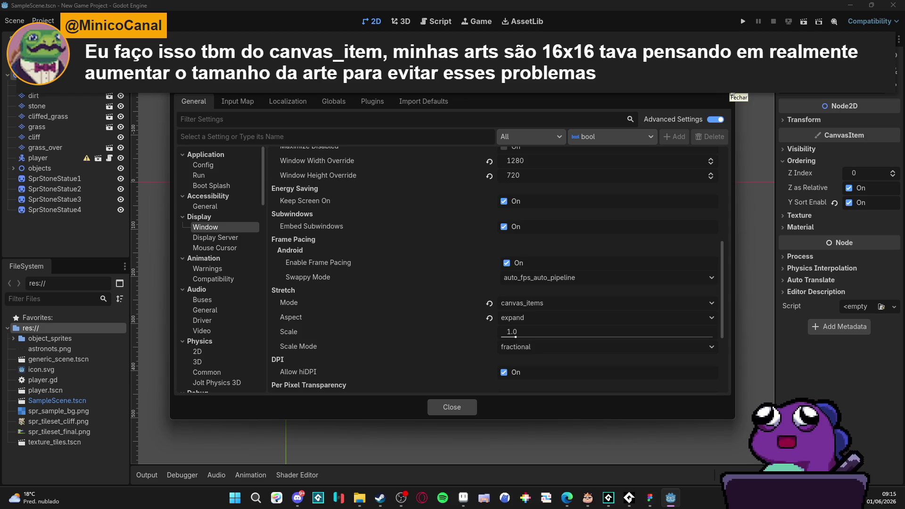
left_click(732, 93)
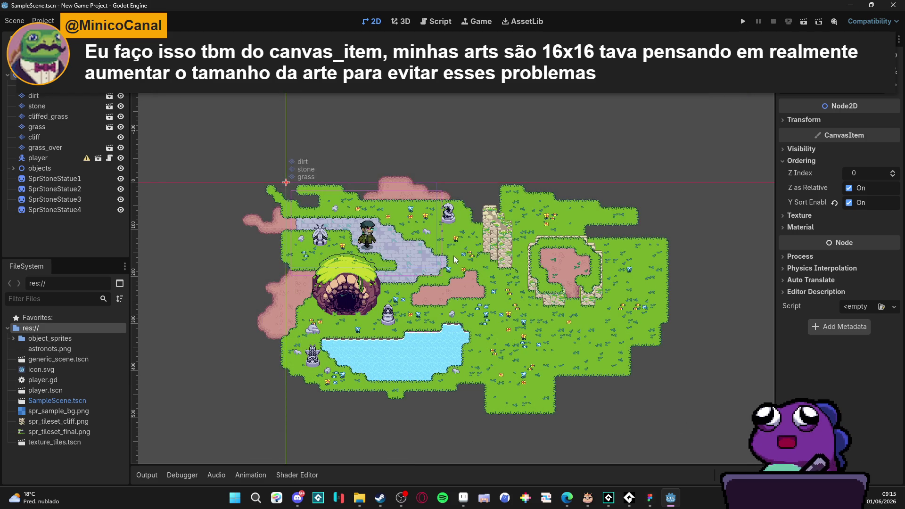
- Run the game with F5 and walk the character along the stone path across the map
key("F5")
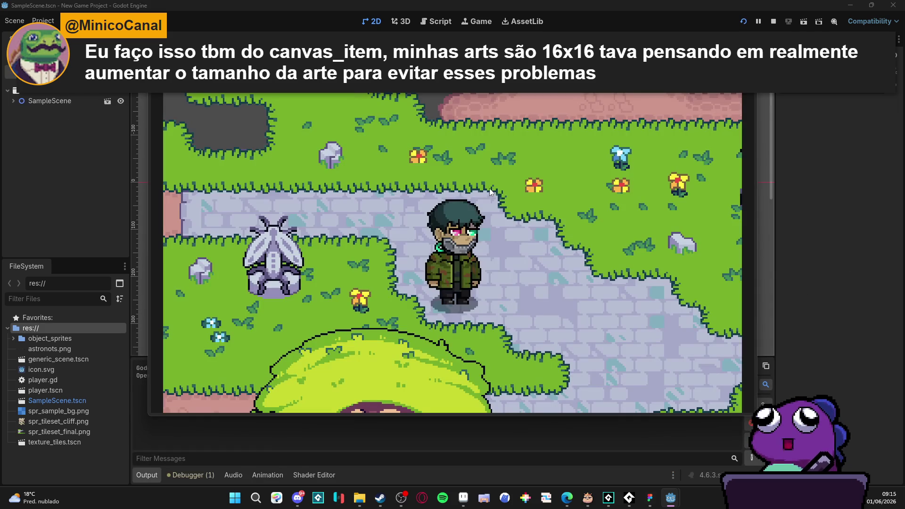
key("d")
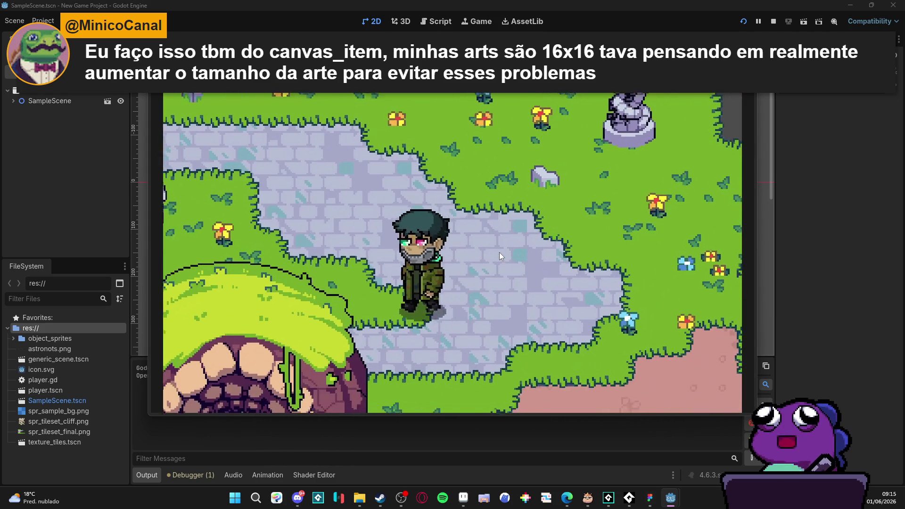
key("d")
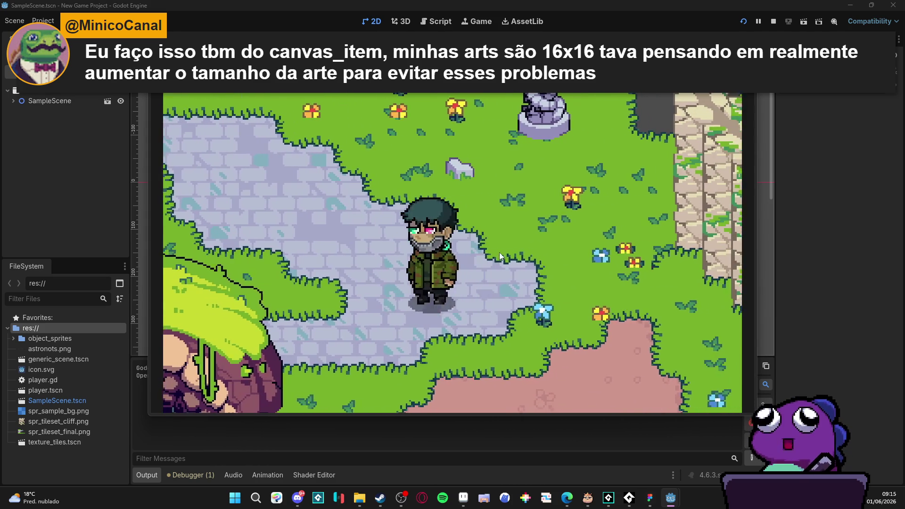
key("d")
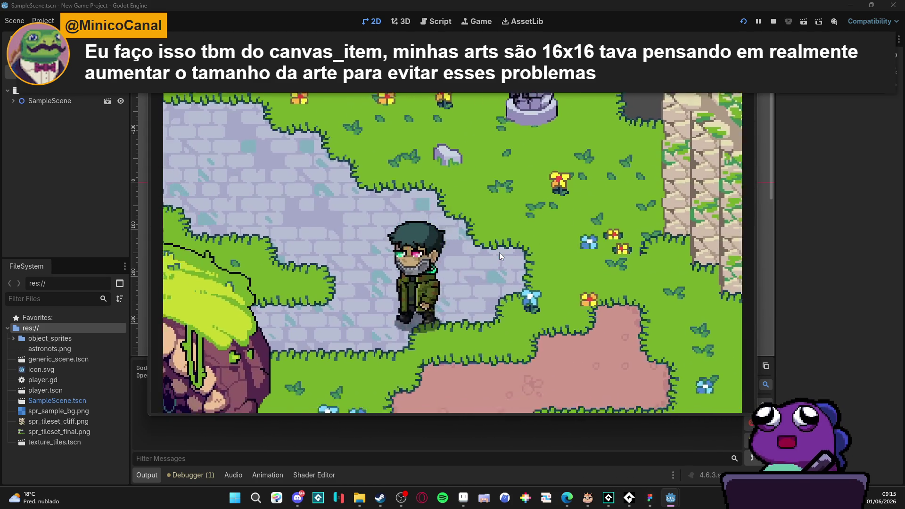
key("s")
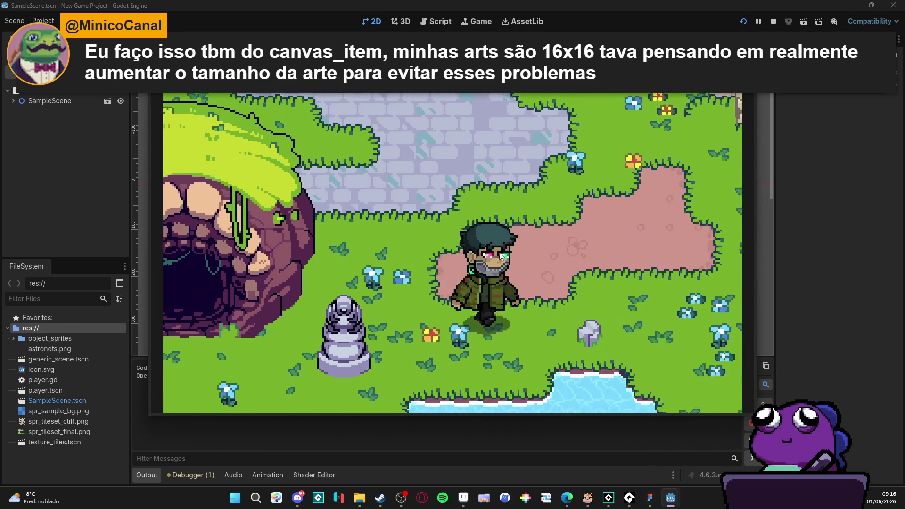
key("a")
key("d")
key("w")
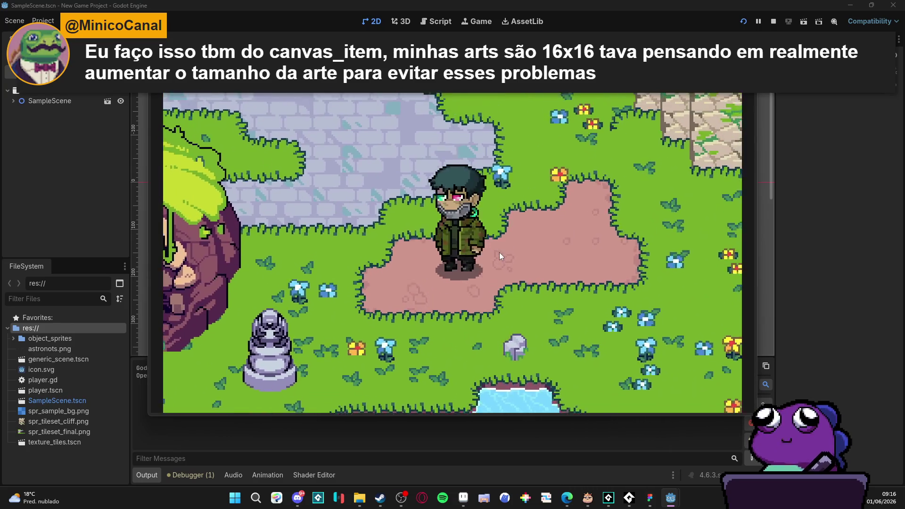
key("w")
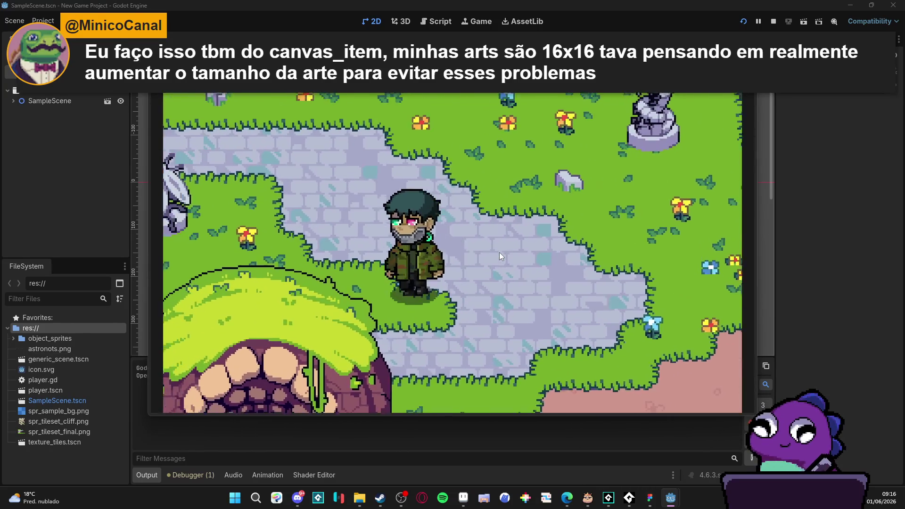
- Walk the character onto the pink path, past the cave and up to the statue, then stop the game
key("a")
key("s")
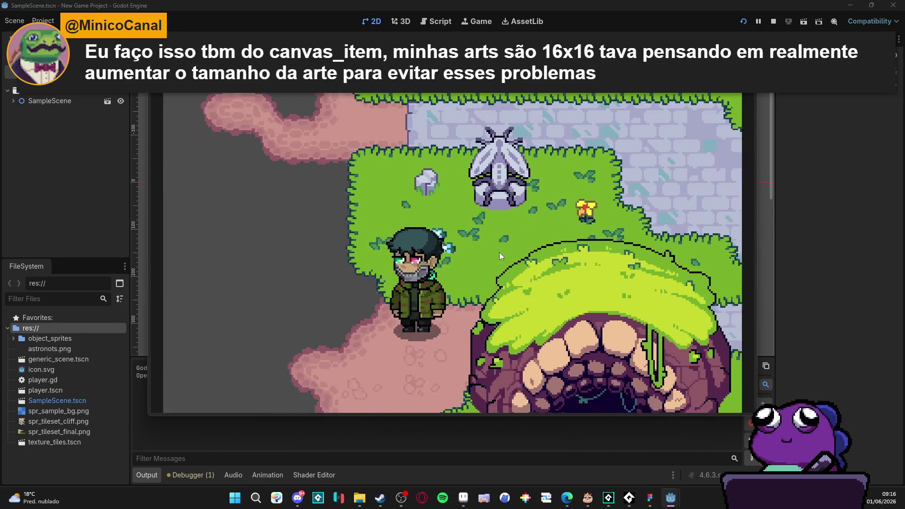
key("s")
key("d")
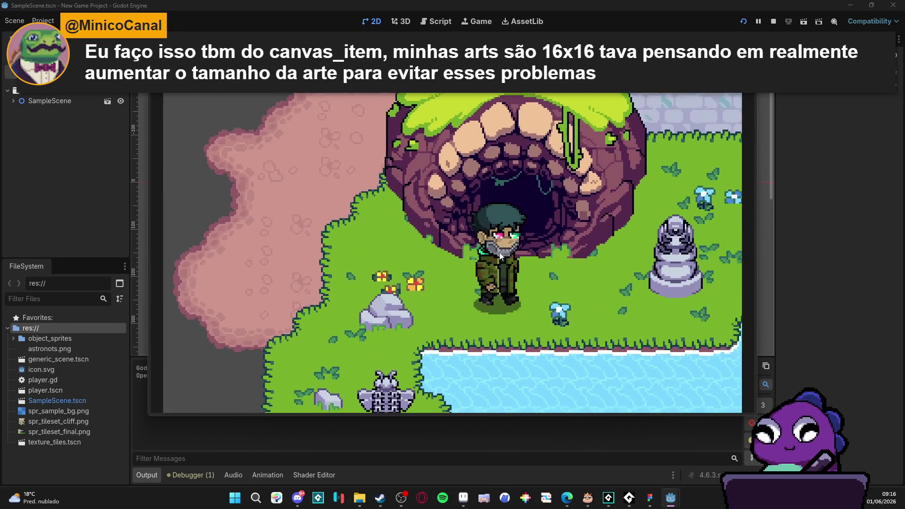
key("d")
key("w")
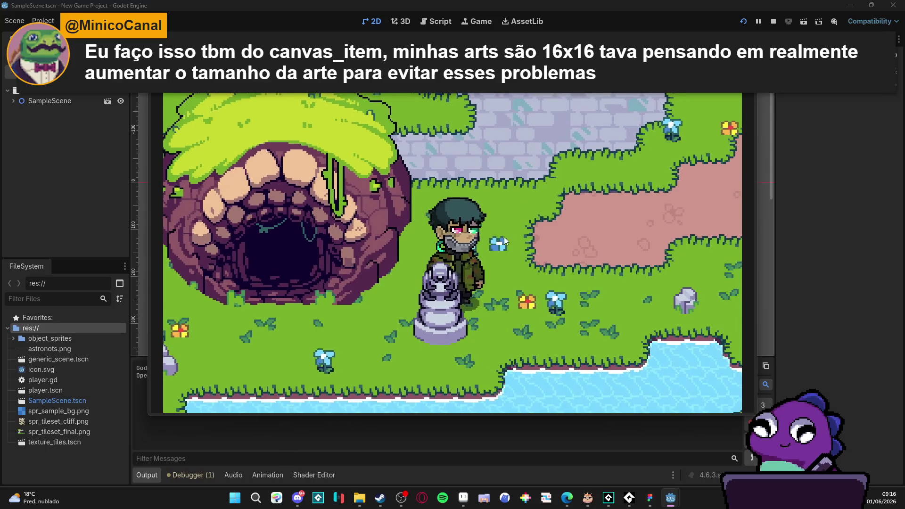
key("F8")
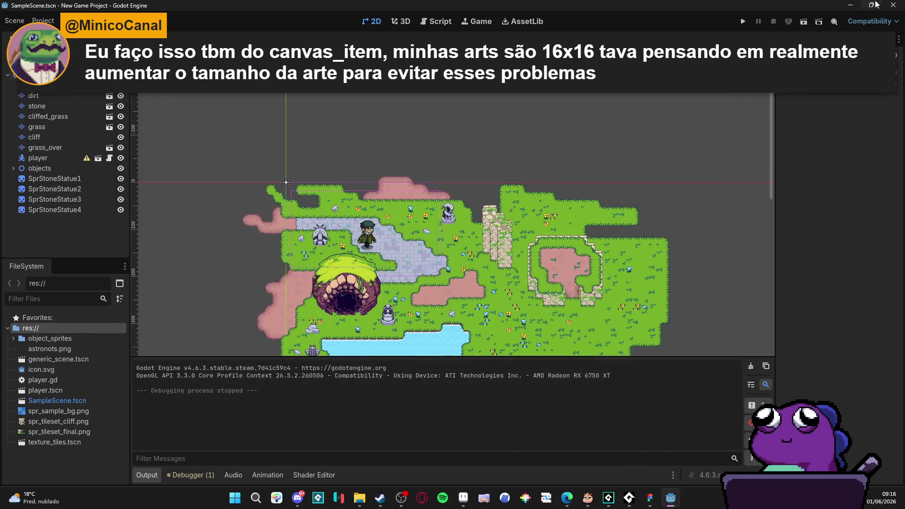
left_click(893, 4)
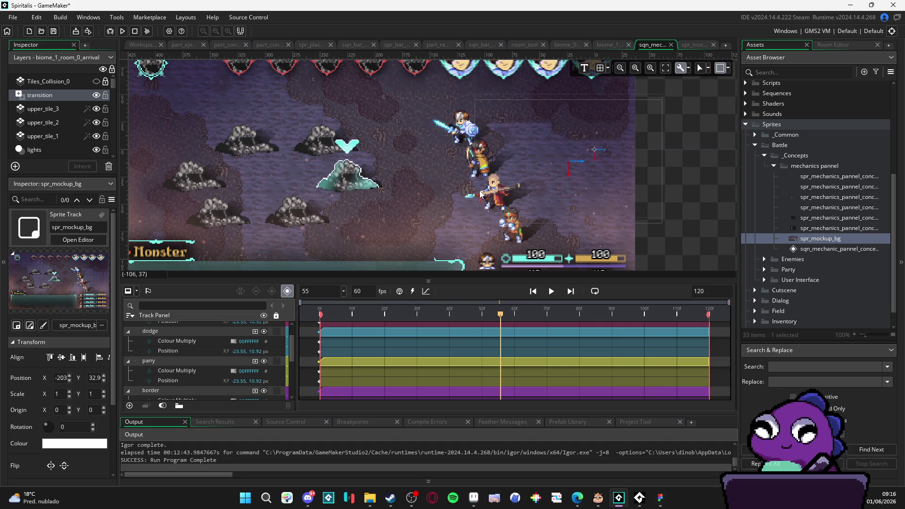
- Re-centre and zoom out the battle mockup preview, then enlarge the preview area above the timeline
left_click_drag(449, 187, 559, 177)
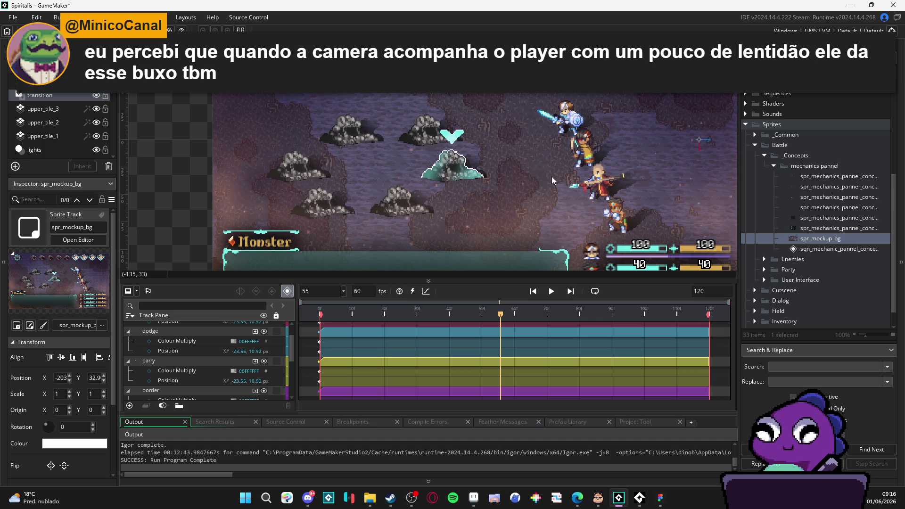
mouse_move(560, 209)
left_mouse_down()
mouse_move(484, 219)
mouse_move(498, 215)
left_mouse_up()
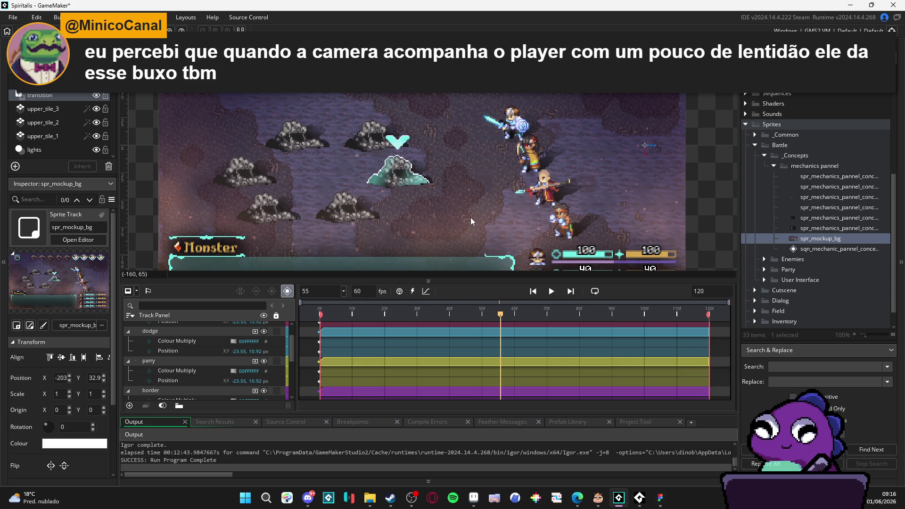
scroll(482, 218, "down", 2)
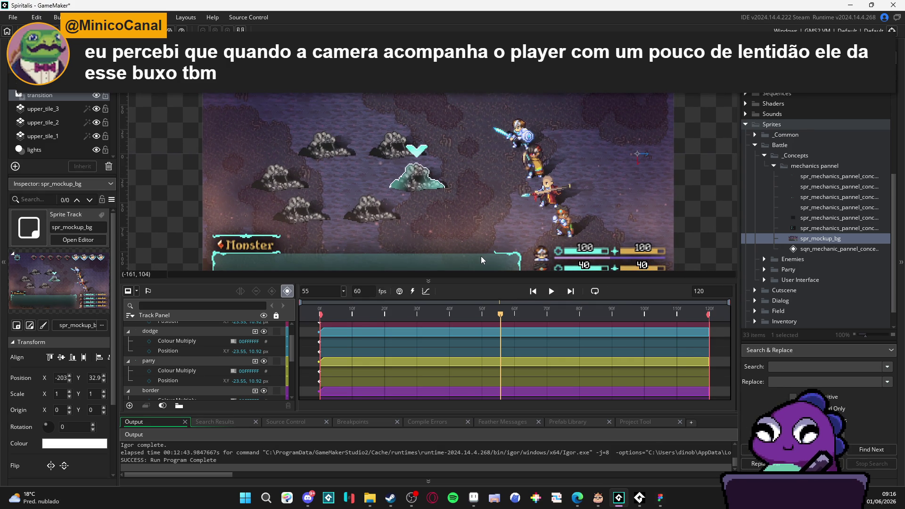
mouse_move(495, 281)
left_mouse_down()
mouse_move(494, 310)
mouse_move(486, 281)
left_mouse_up()
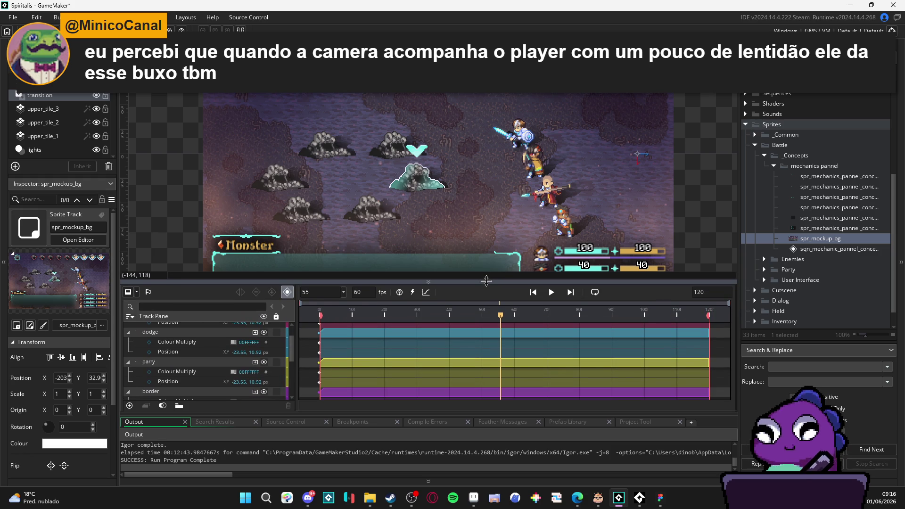
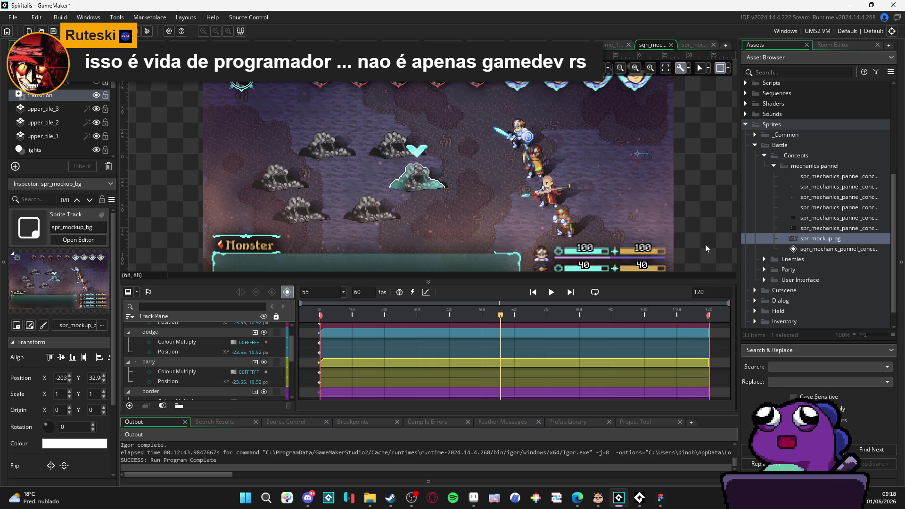
- Enlarge and pan the canvas to frame the battle mockup, with the playhead at frame 0
mouse_move(668, 282)
left_mouse_down()
mouse_move(667, 309)
mouse_move(667, 293)
left_mouse_up()
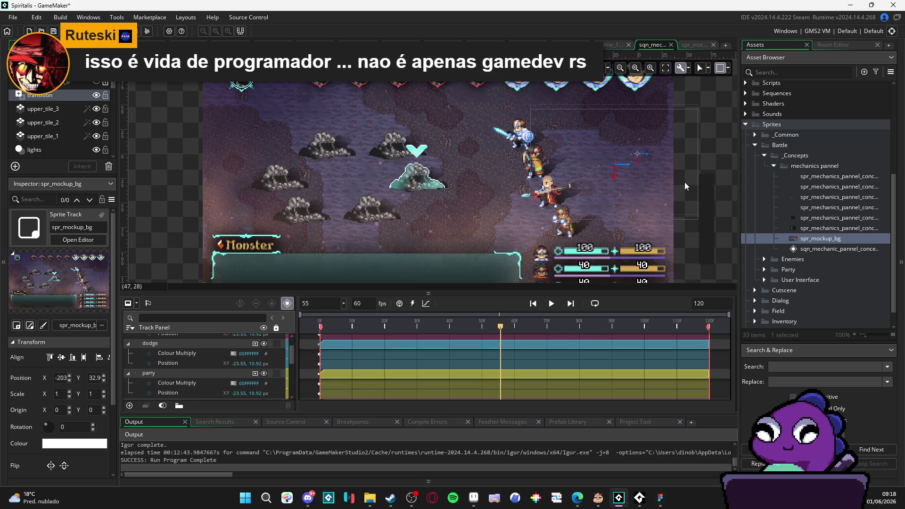
left_click_drag(654, 232, 626, 242)
scroll(189, 377, "up", 2)
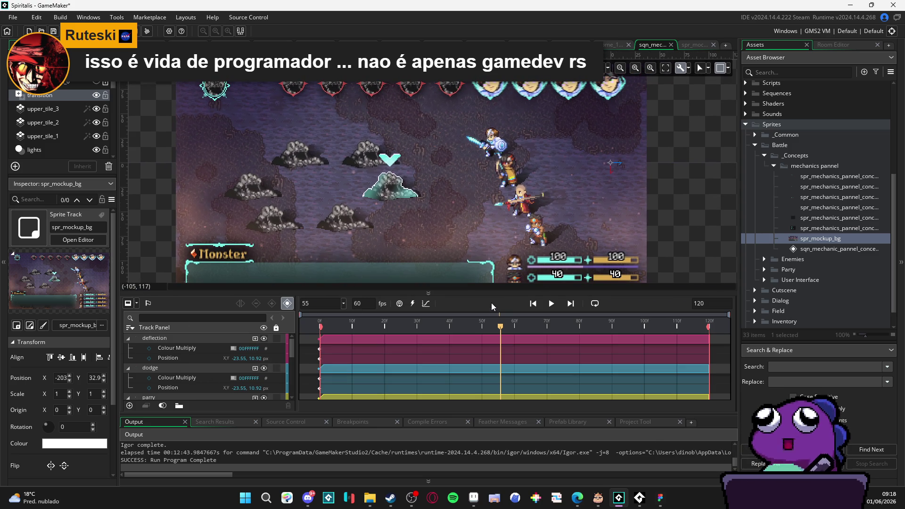
left_click_drag(506, 236, 504, 210)
left_click(532, 304)
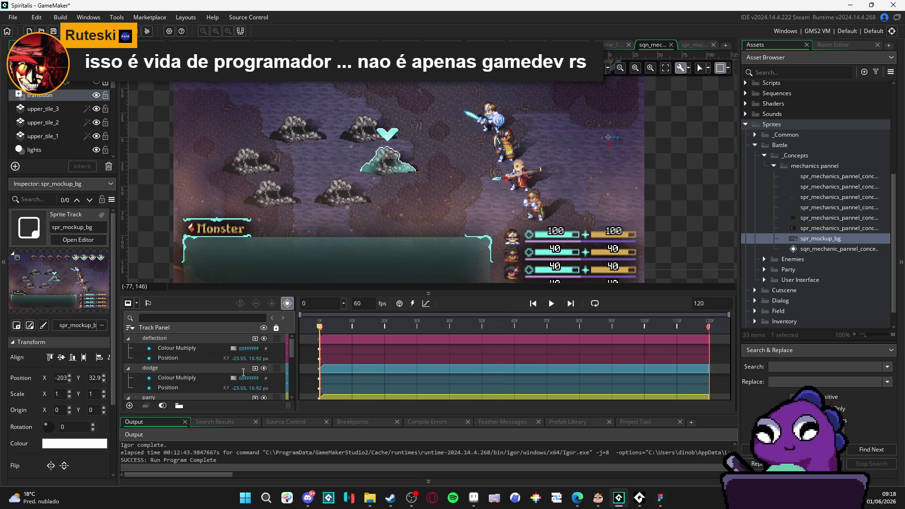
- Collapse the deflection, dodge, parry, border and bg tracks, then select border
left_click(127, 338)
left_click(128, 348)
left_click(129, 359)
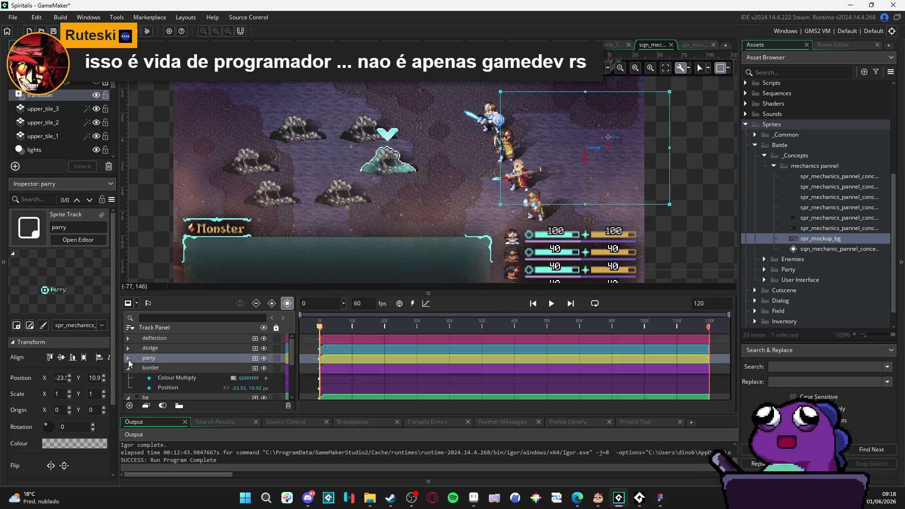
left_click(129, 368)
left_click(149, 379)
left_click(128, 379)
left_click(149, 370)
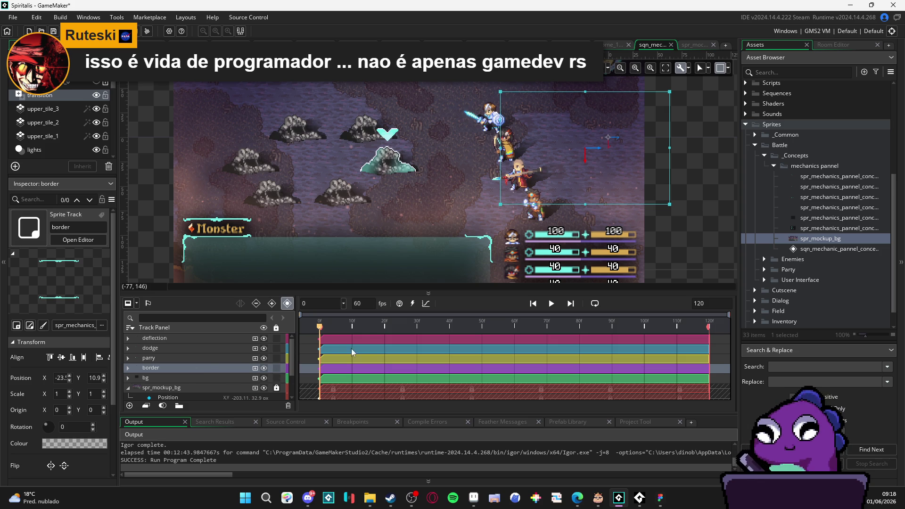
- Set the playhead to frame 20 and expand the border track's Colour Multiply channel
left_click_drag(320, 327, 419, 334)
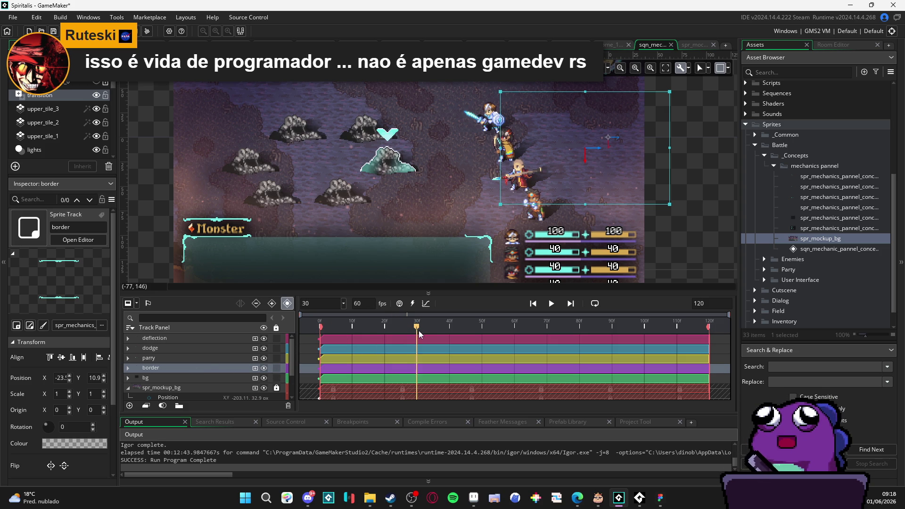
left_click(388, 328)
left_click(385, 329)
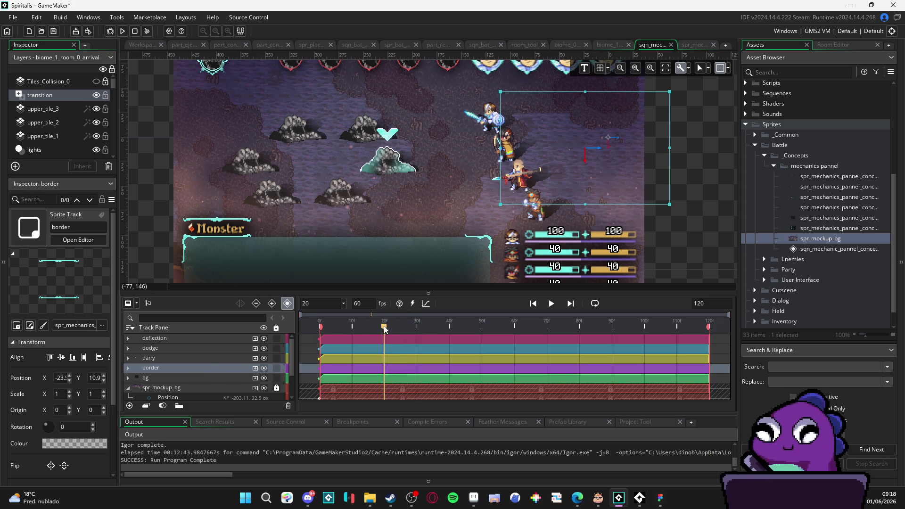
left_click(128, 368)
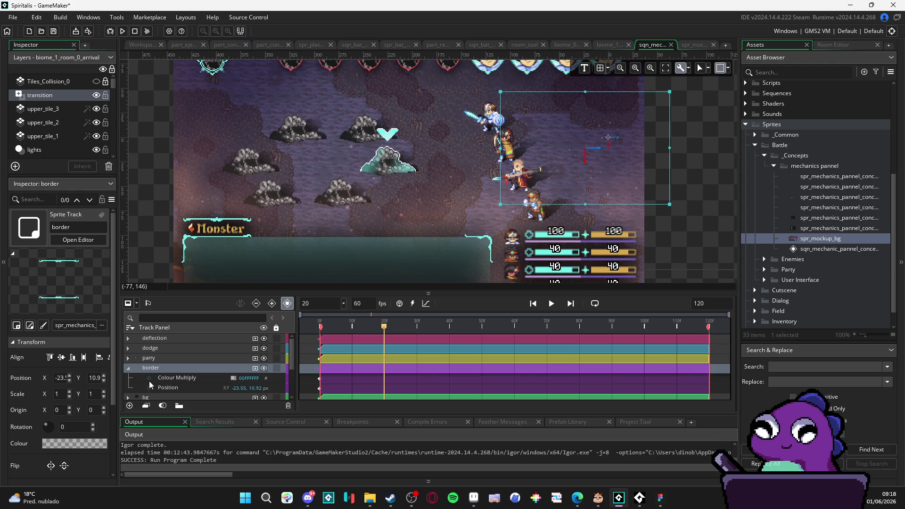
- Key border's Colour Multiply at frame 20 as opaque white with alpha 255
left_click(150, 378)
left_click(234, 378)
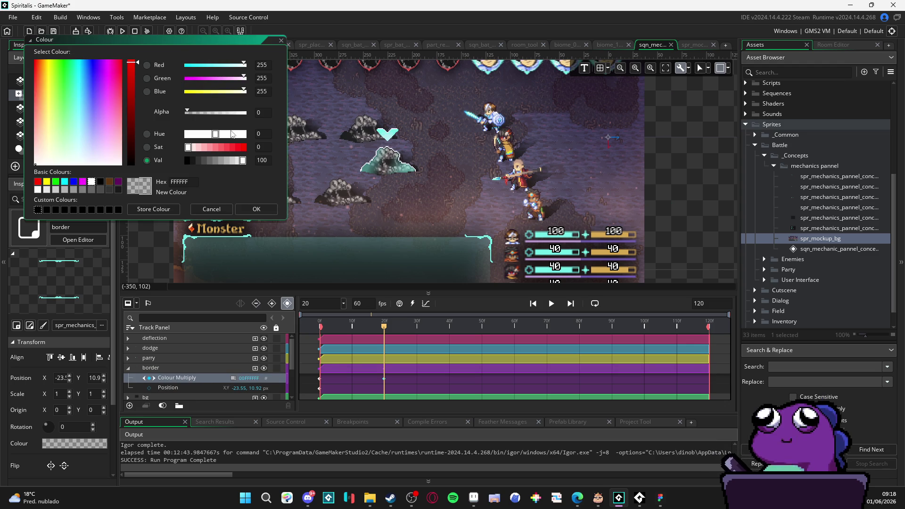
left_click(246, 113)
left_click(257, 209)
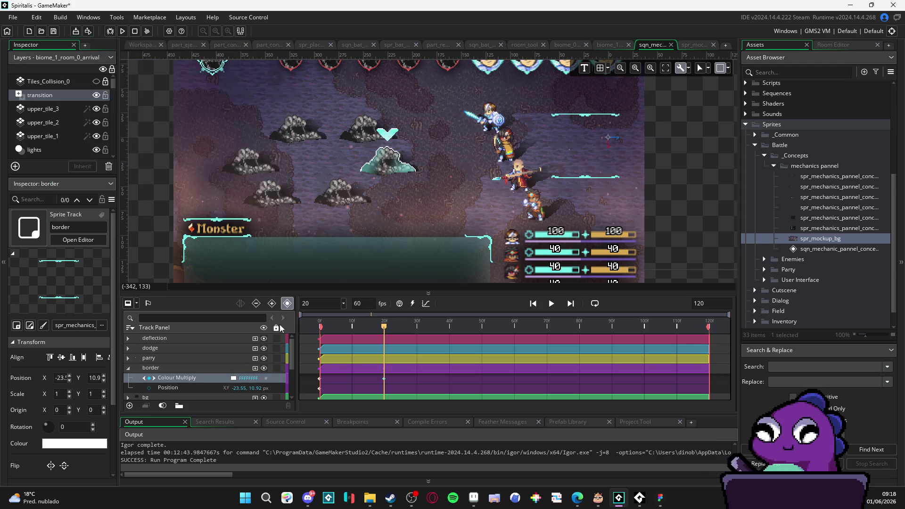
- Select the border's Position channel, then the bg track
left_click(176, 387)
scroll(175, 377, "down", 1)
left_click(163, 380)
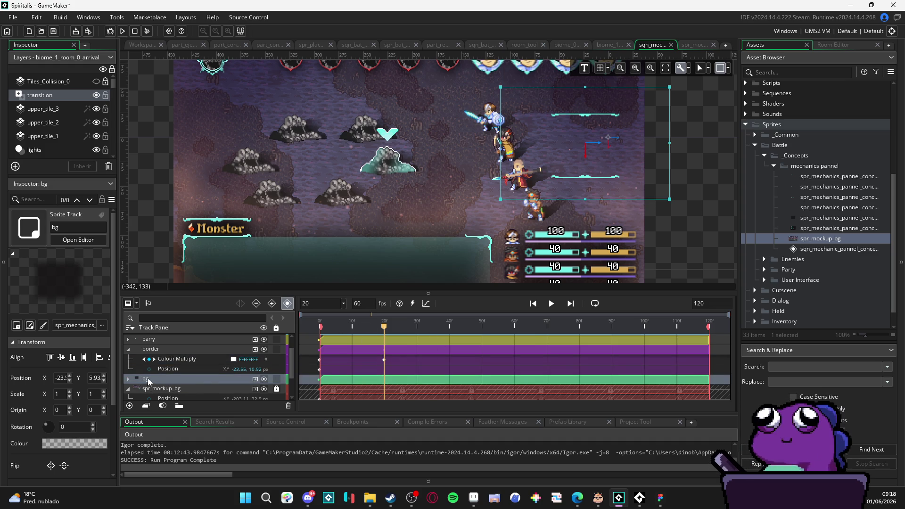
- Paste the Colour Multiply fade keyframes into the bg track with Ctrl+V
key("ctrl+v")
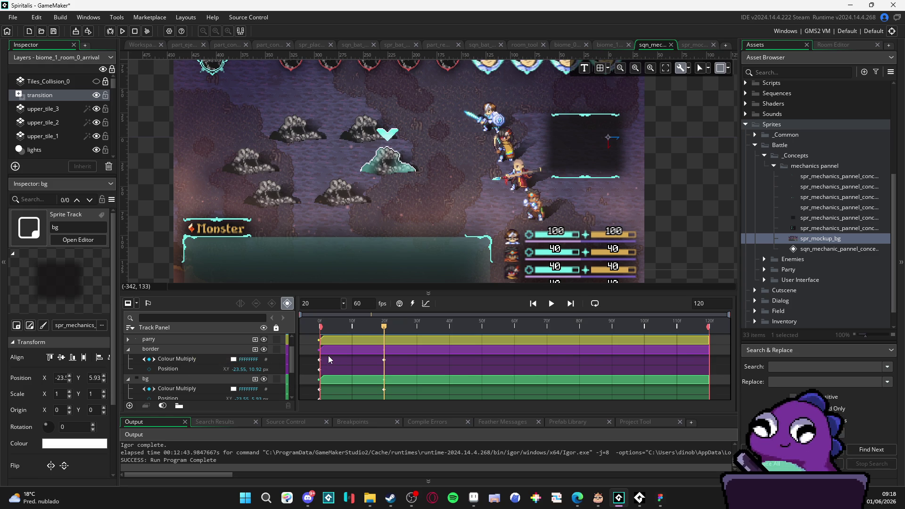
left_click(556, 184)
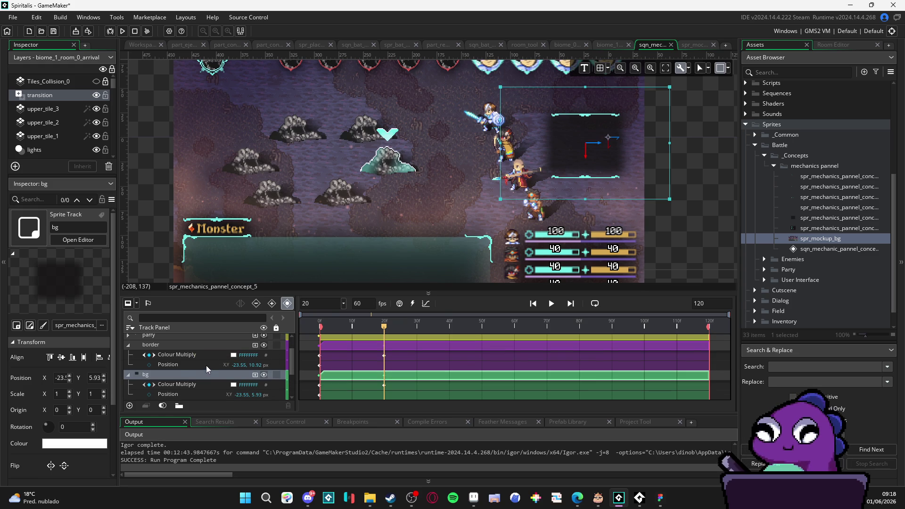
left_click(182, 355)
left_click(175, 361)
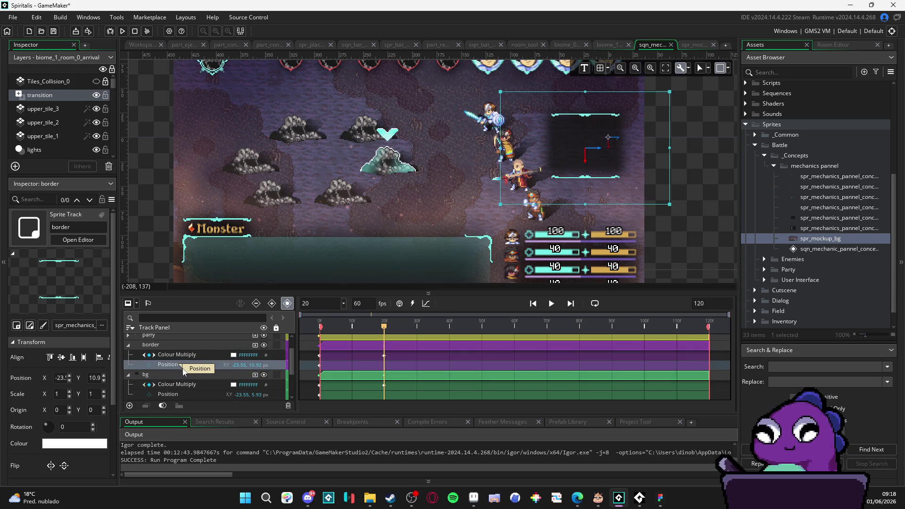
left_click(170, 375)
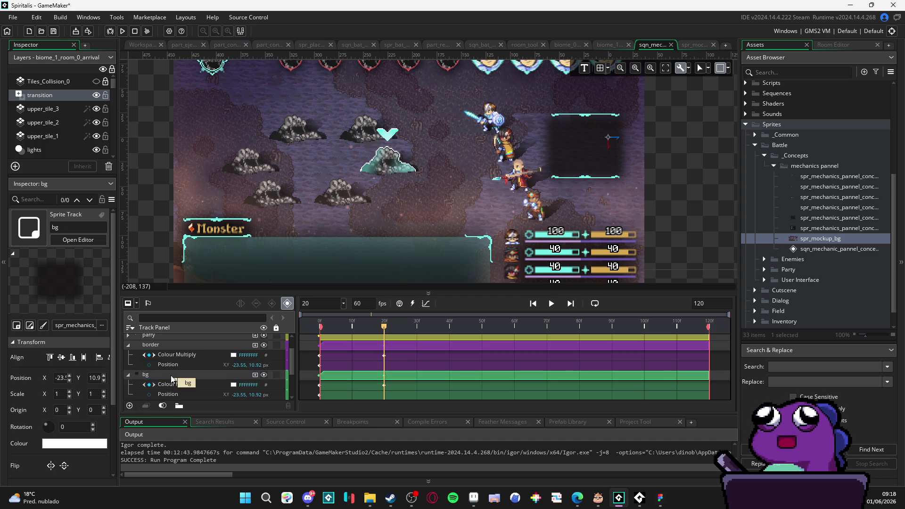
- Check bg's frame-0 and border's frame-20 Colour Multiply fade keyframes
scroll(179, 370, "up", 3)
left_click(170, 358)
left_click(169, 340)
scroll(194, 368, "down", 3)
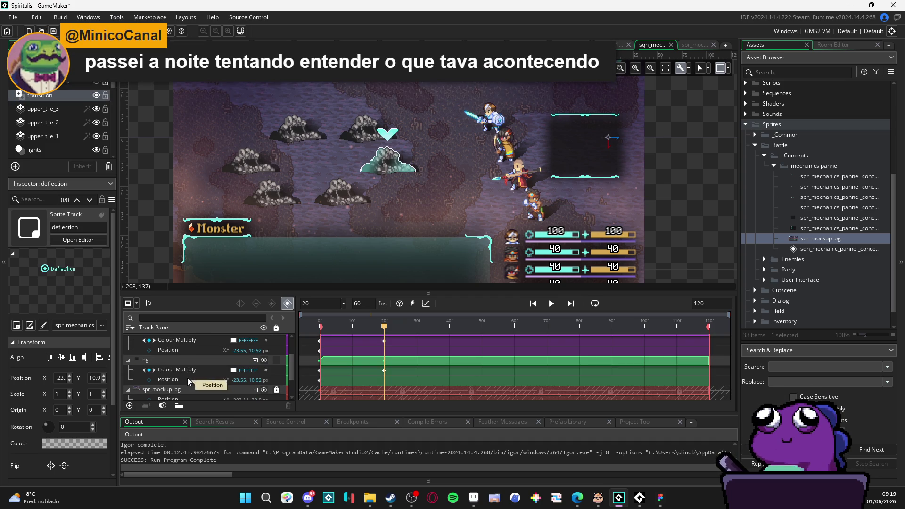
left_click(191, 369)
left_click(320, 371)
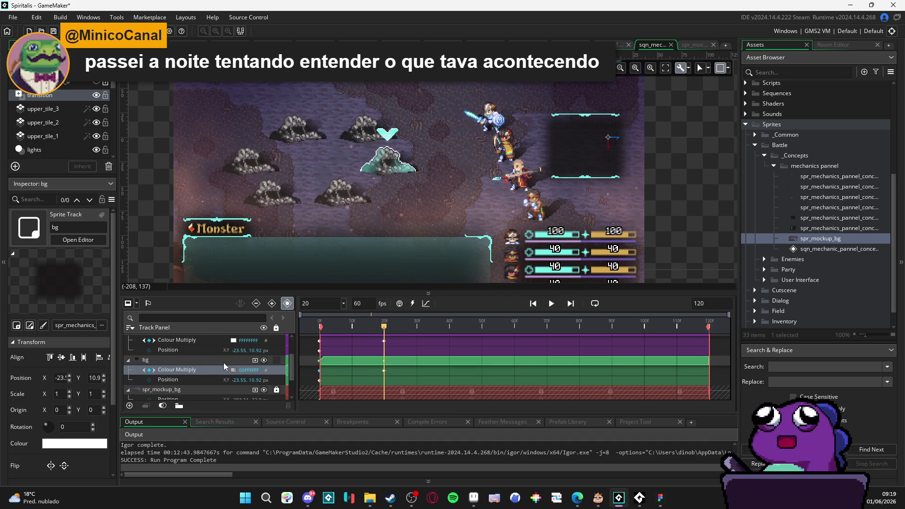
scroll(219, 375, "up", 1)
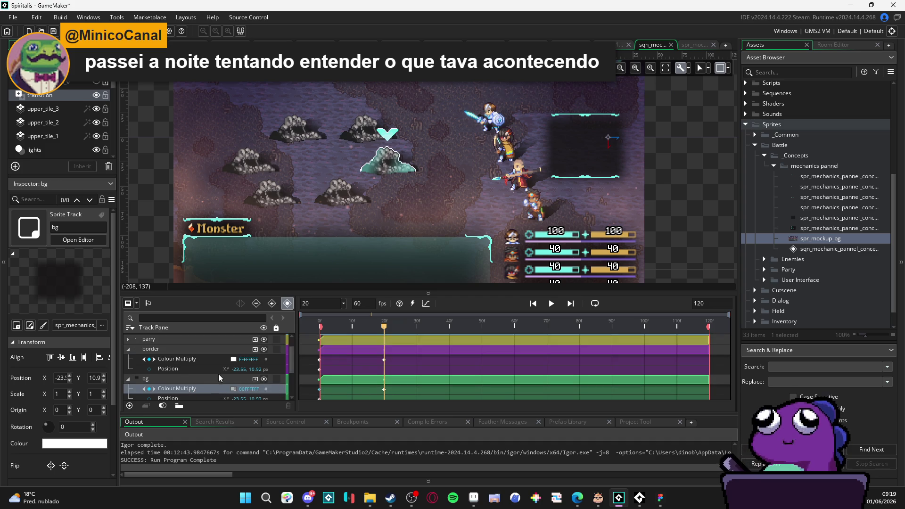
left_click(321, 361)
left_click(384, 360)
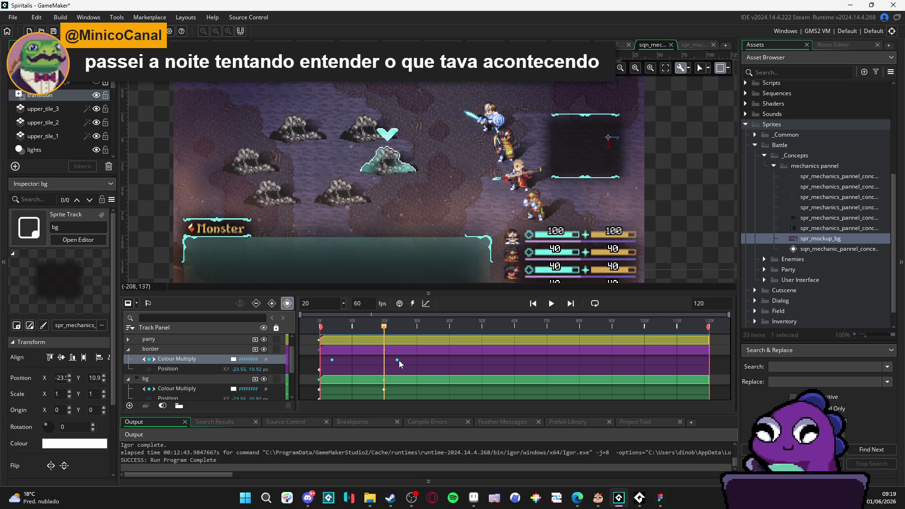
- Preview the fade near frame 8 and bring up parry's Colour Multiply keyframes
mouse_move(344, 324)
left_mouse_down()
mouse_move(320, 324)
mouse_move(348, 325)
left_mouse_up()
left_click(175, 358)
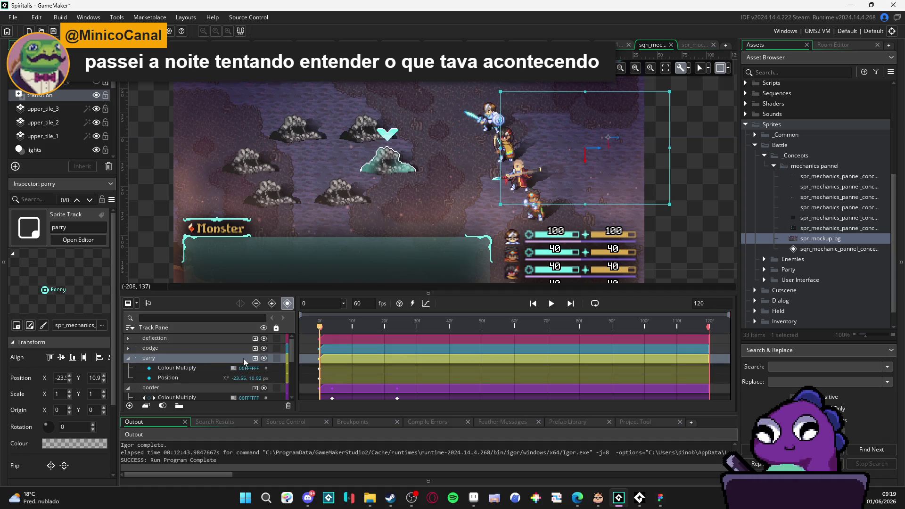
left_click(307, 378)
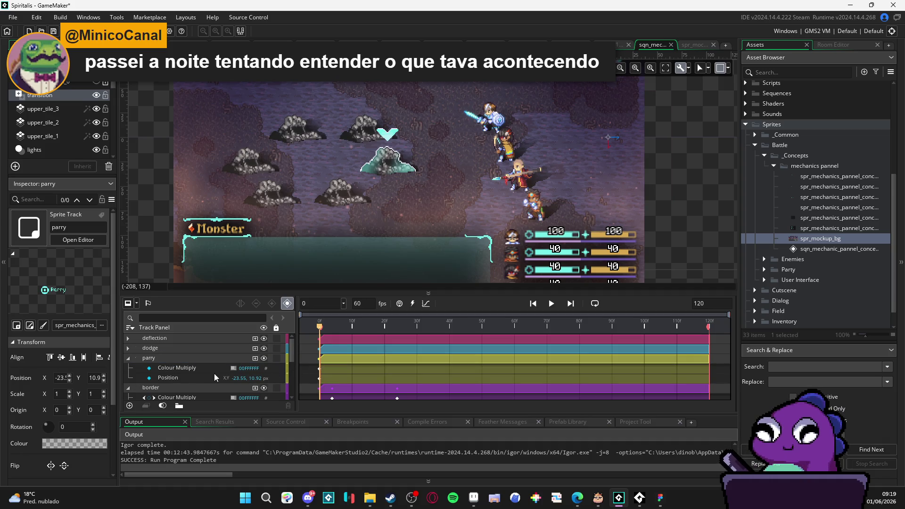
left_click(189, 373)
scroll(194, 375, "down", 2)
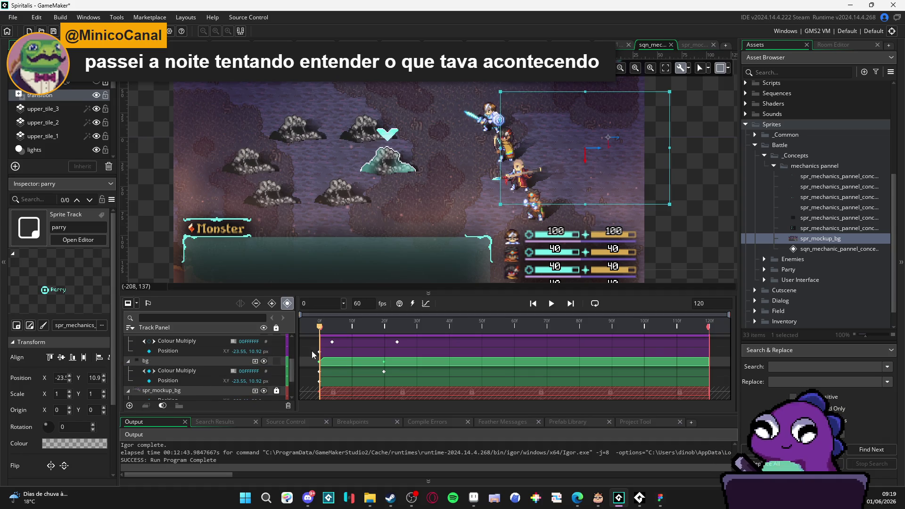
scroll(184, 377, "up", 1)
left_click(189, 361)
scroll(191, 360, "up", 2)
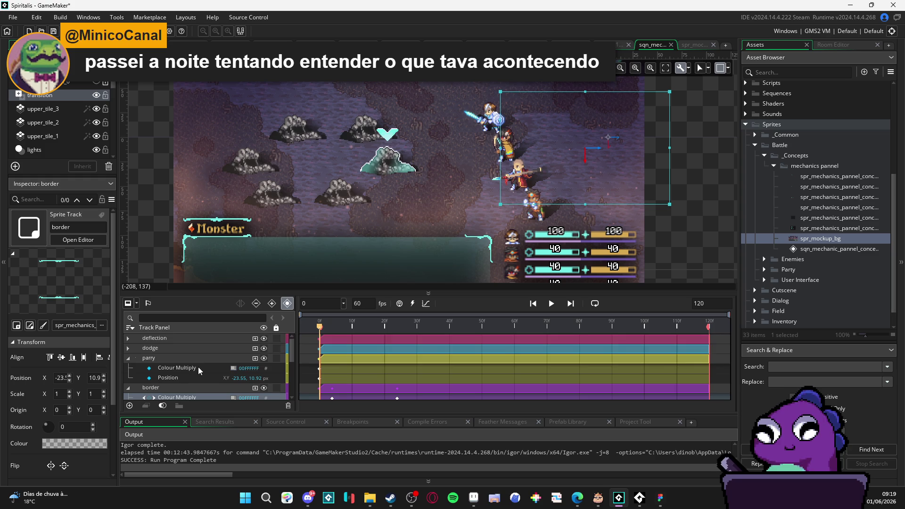
left_click(189, 367)
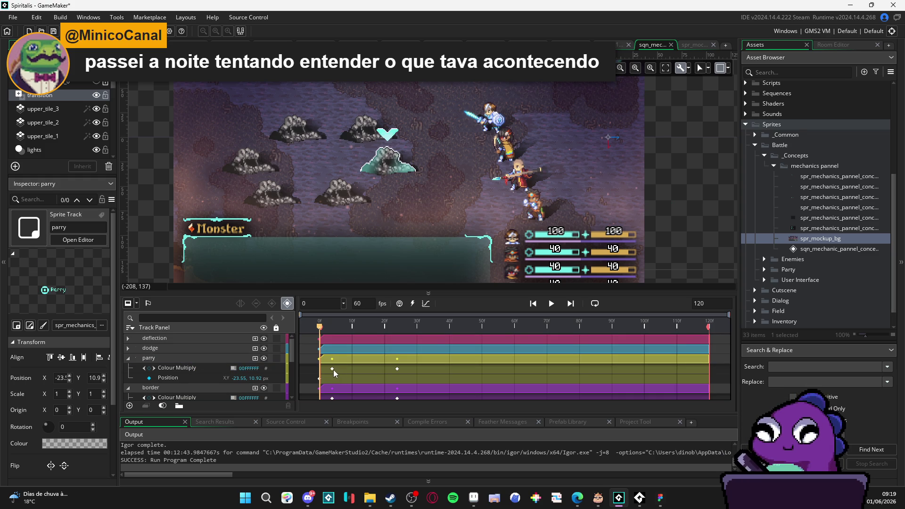
- Paste parry's two fade keyframes into deflection and shift them two frames later
left_click(331, 368)
left_click(397, 369, "shift")
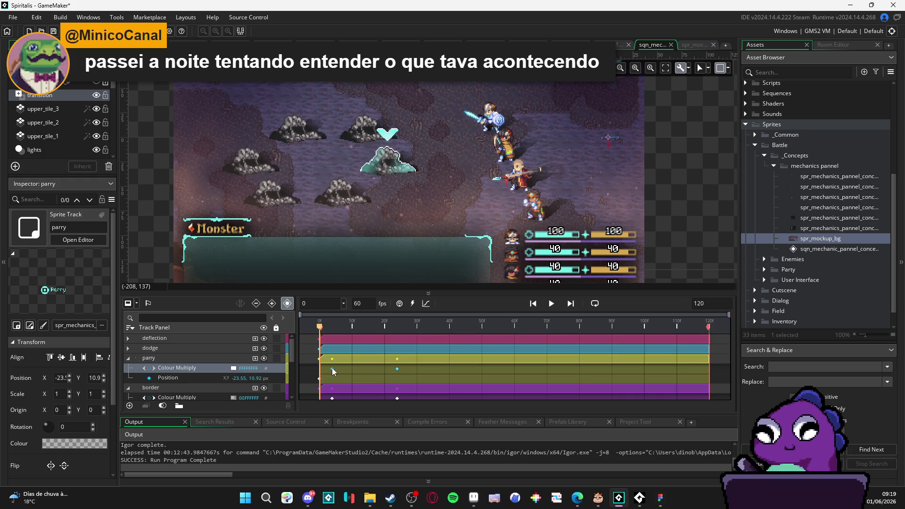
left_click(170, 339)
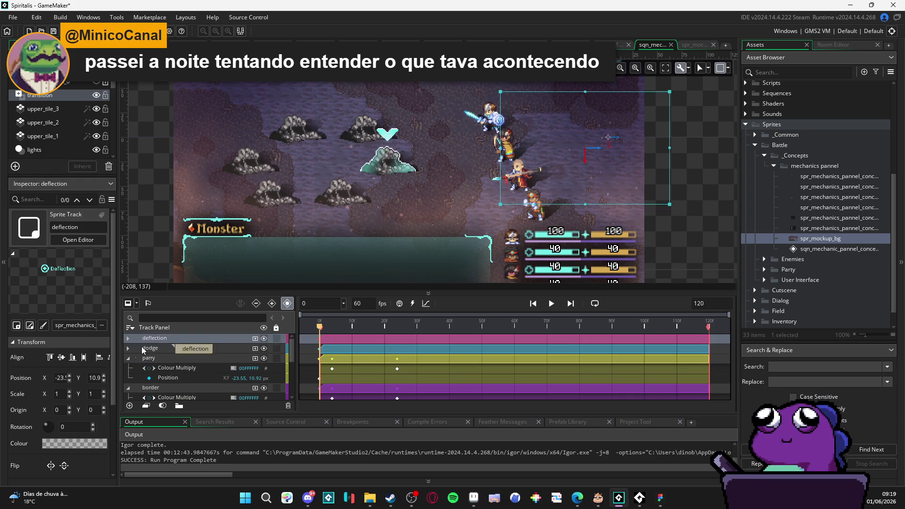
key("ctrl+v")
left_click(332, 348)
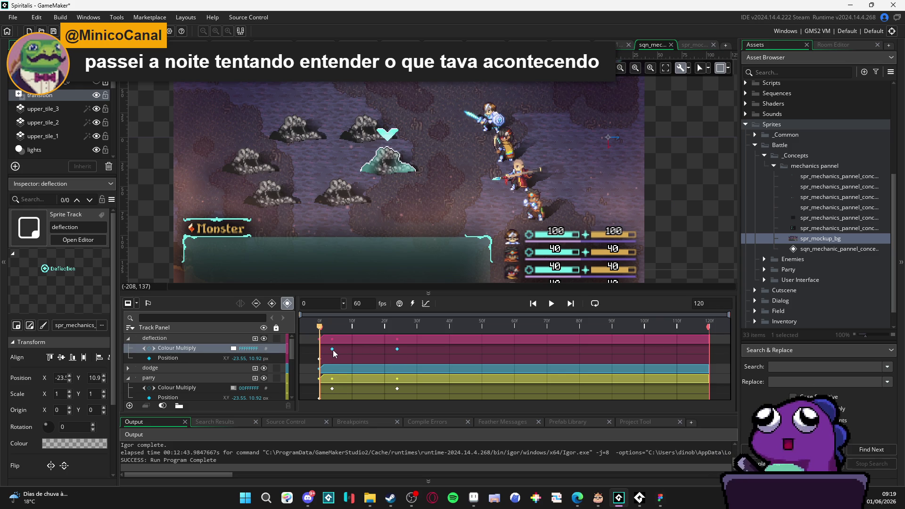
mouse_move(333, 350)
left_mouse_down()
mouse_move(372, 327)
mouse_move(320, 326)
left_mouse_up()
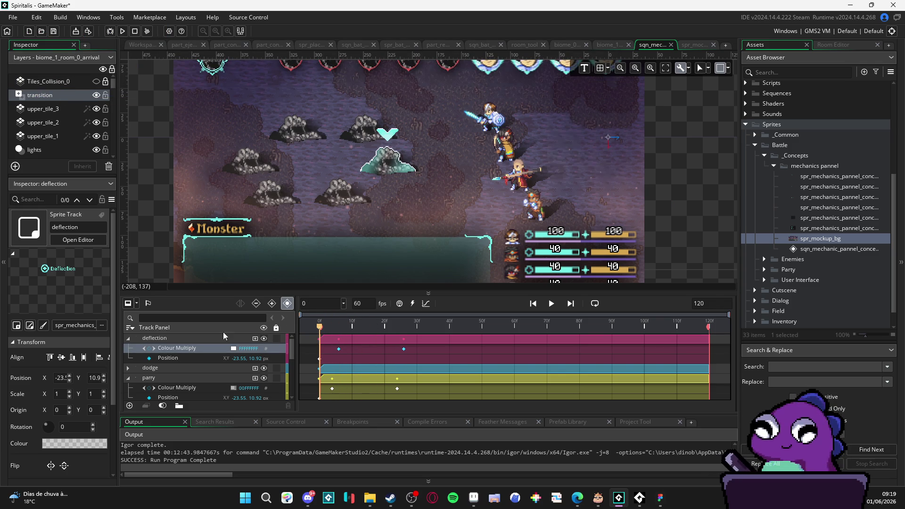
- Paste the fade keyframes into dodge and shift them a few frames later
left_click(162, 371)
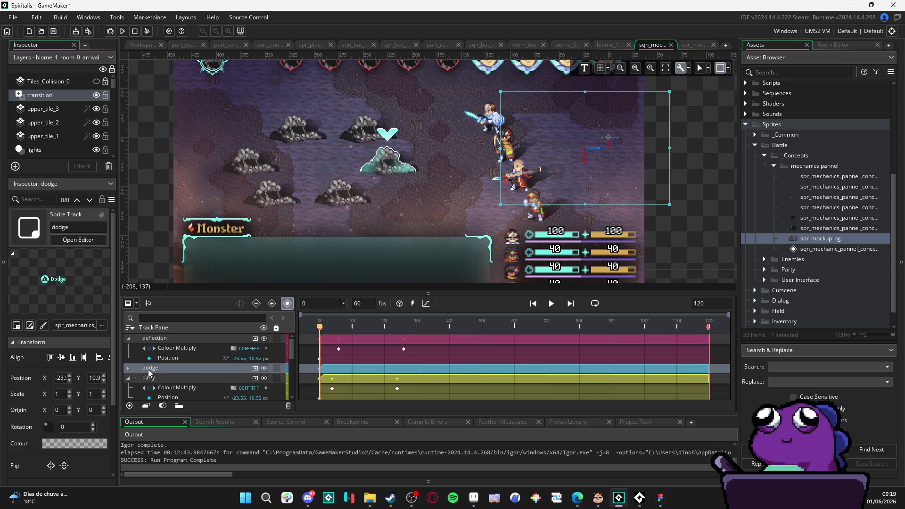
key("ctrl+v")
left_click(332, 379)
left_click(397, 378, "shift")
left_click_drag(332, 379, 346, 380)
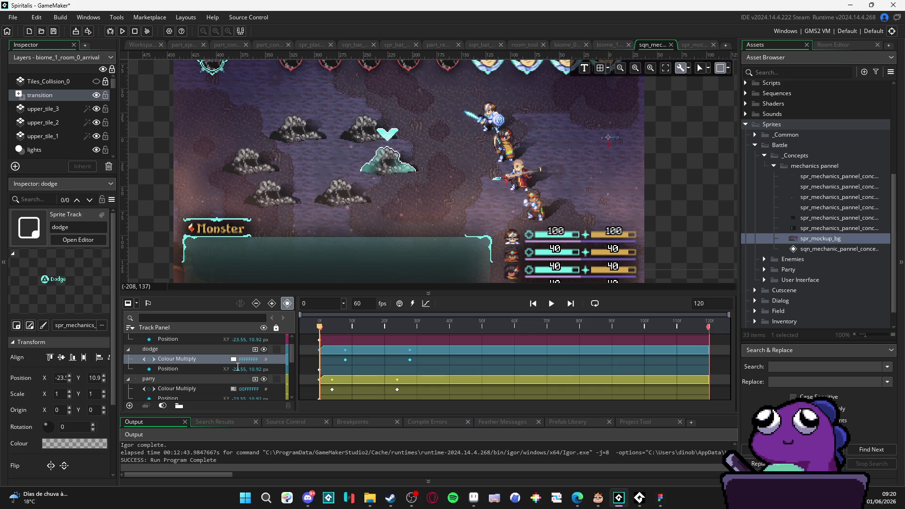
scroll(191, 368, "down", 1)
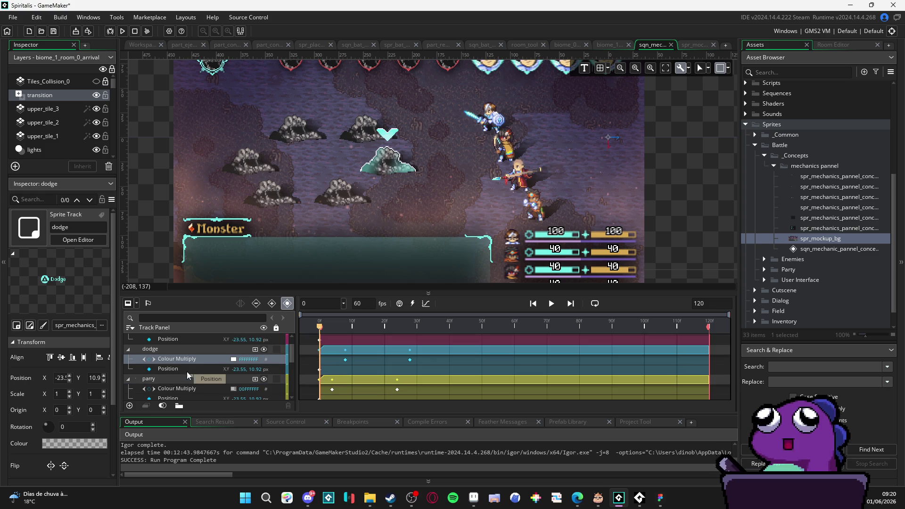
scroll(187, 372, "down", 2)
left_click(332, 372)
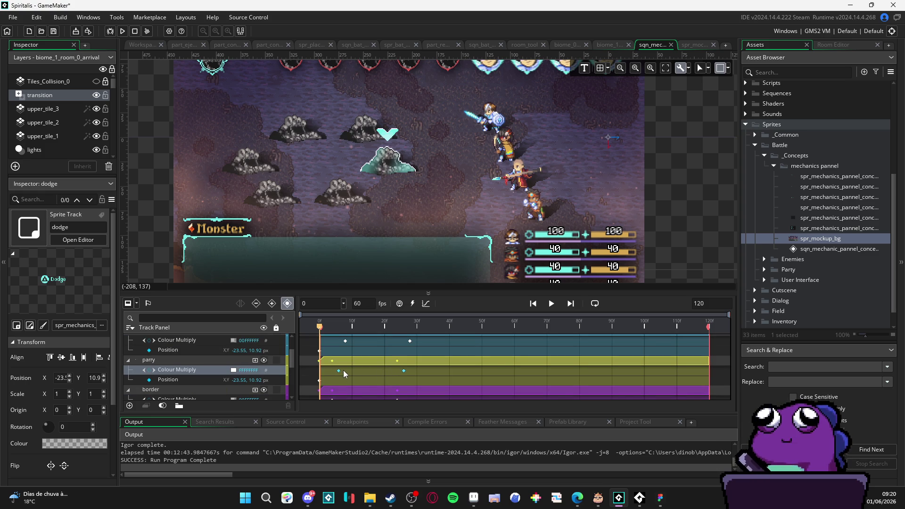
- Preview the staggered fade playback, then set the sequence length to 60 frames
scroll(354, 371, "up", 2)
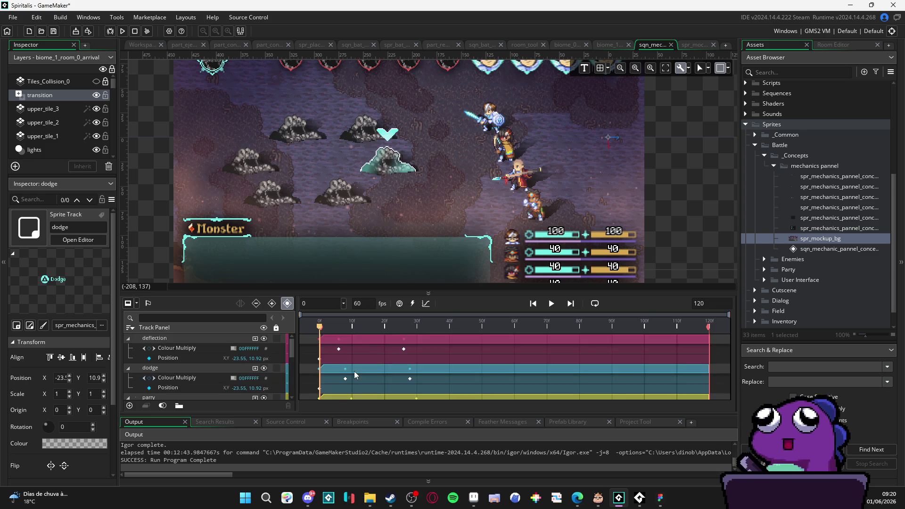
scroll(618, 162, "up", 1)
scroll(619, 162, "up", 2)
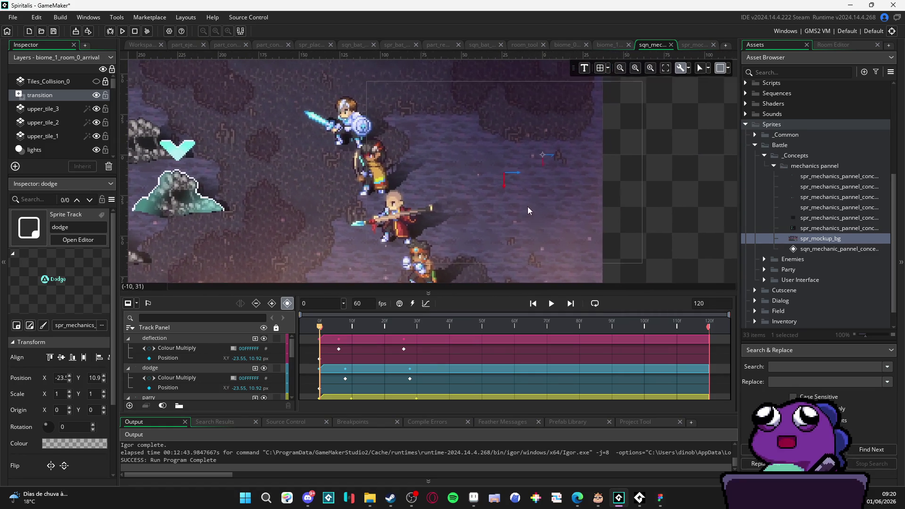
key("space")
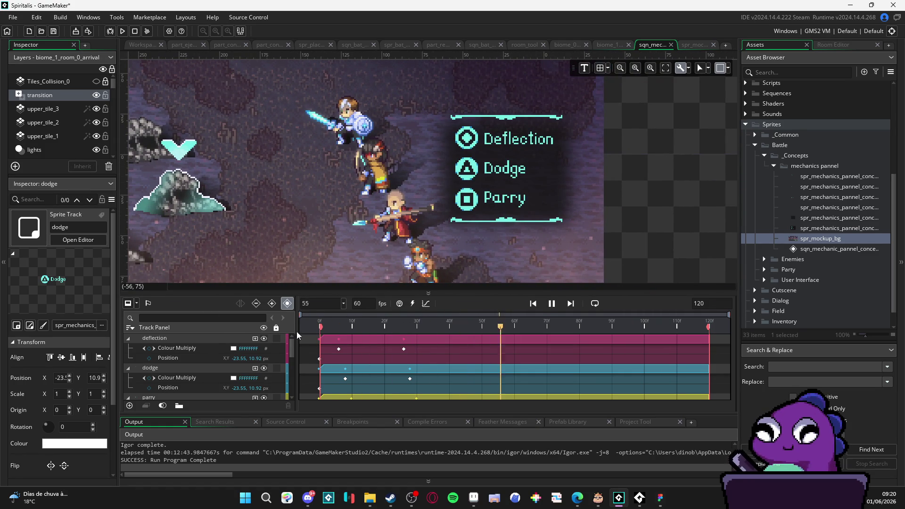
key("space")
key("space")
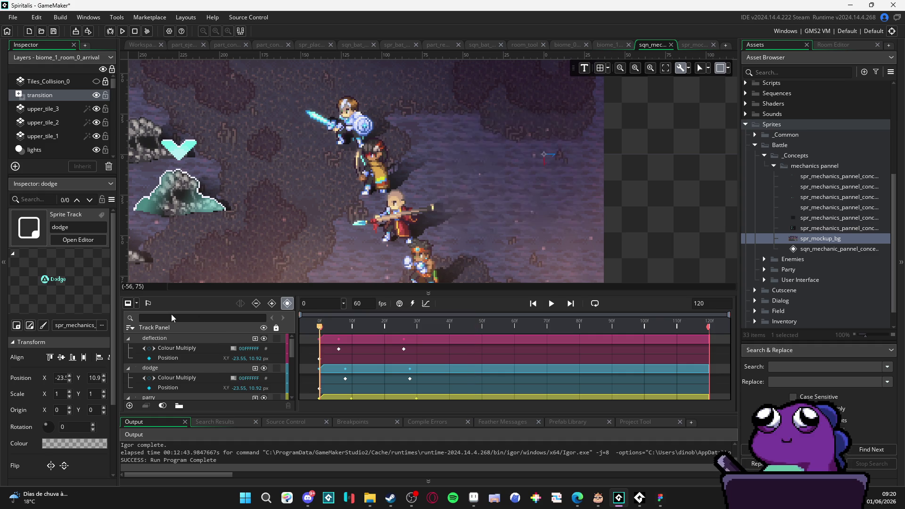
key("space")
key("space")
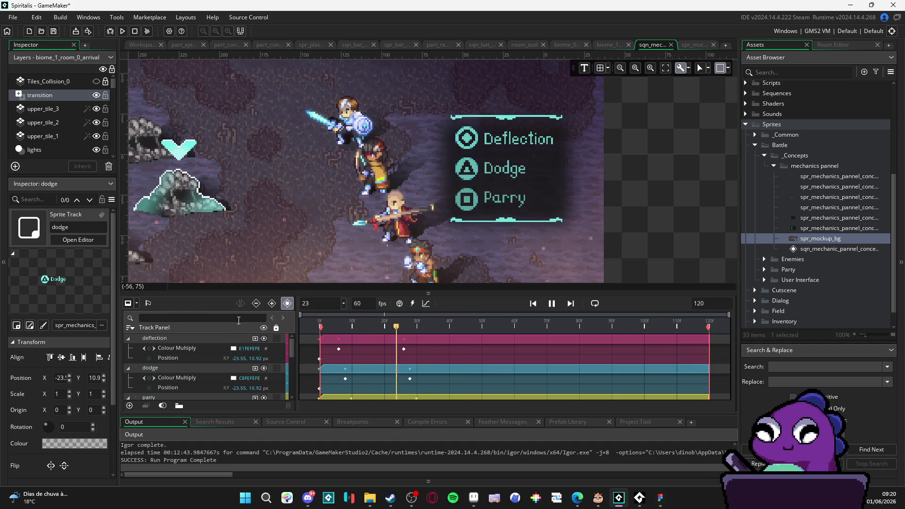
key("space")
key("space")
key("space")
key("space")
key("space")
key("space")
key("space")
key("space")
key("space")
key("space")
key("space")
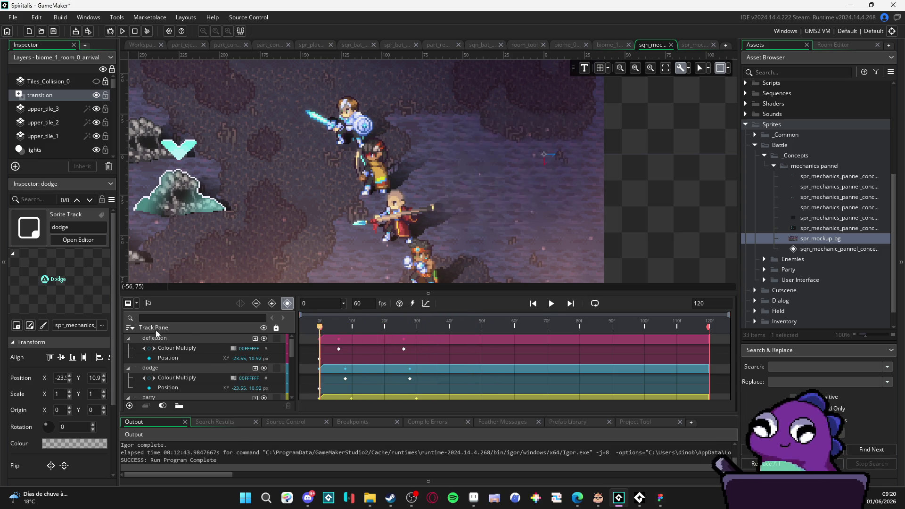
key("space")
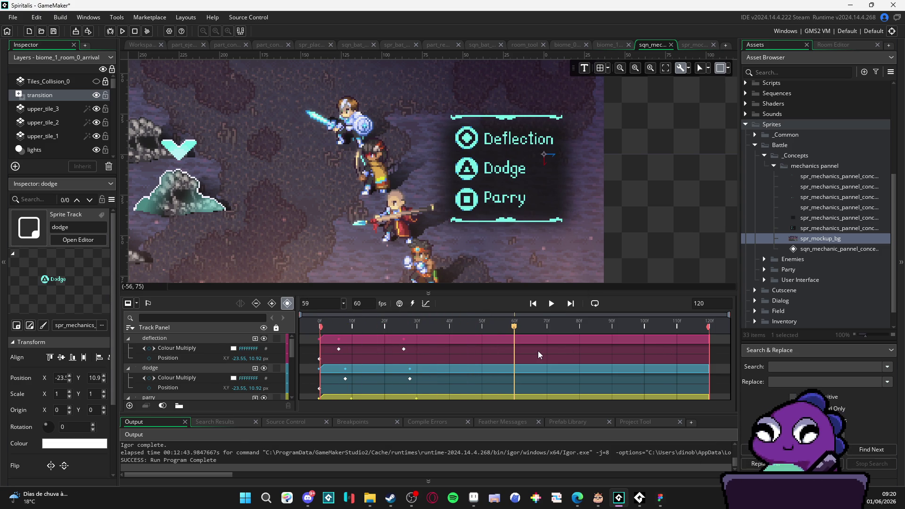
type("60")
key("Return")
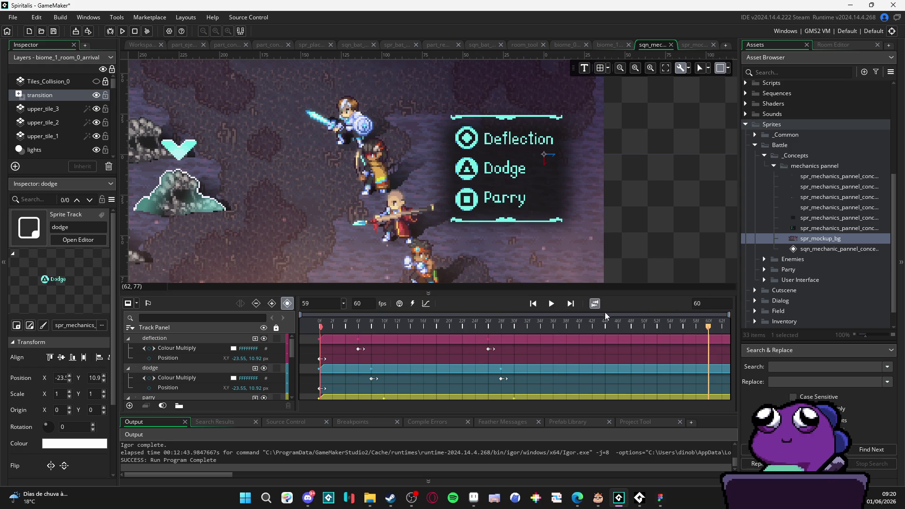
key("space")
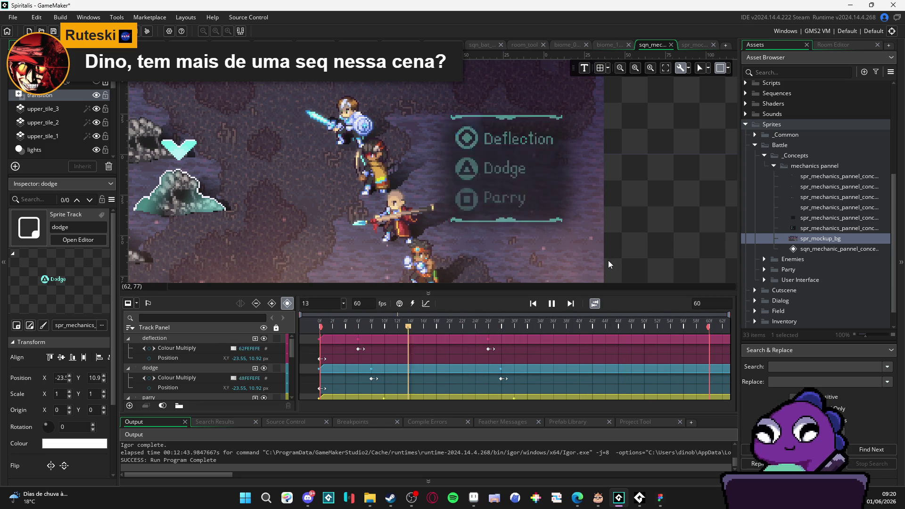
left_click(553, 303)
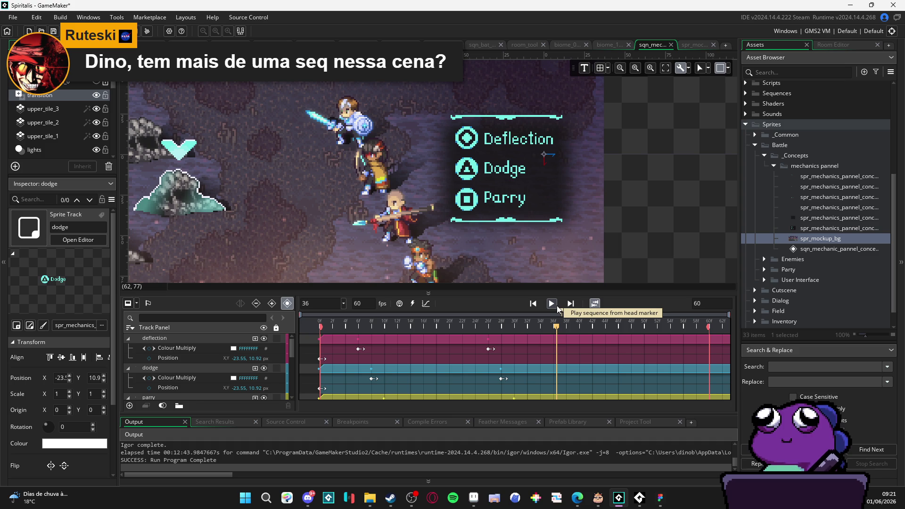
left_click_drag(275, 233, 363, 236)
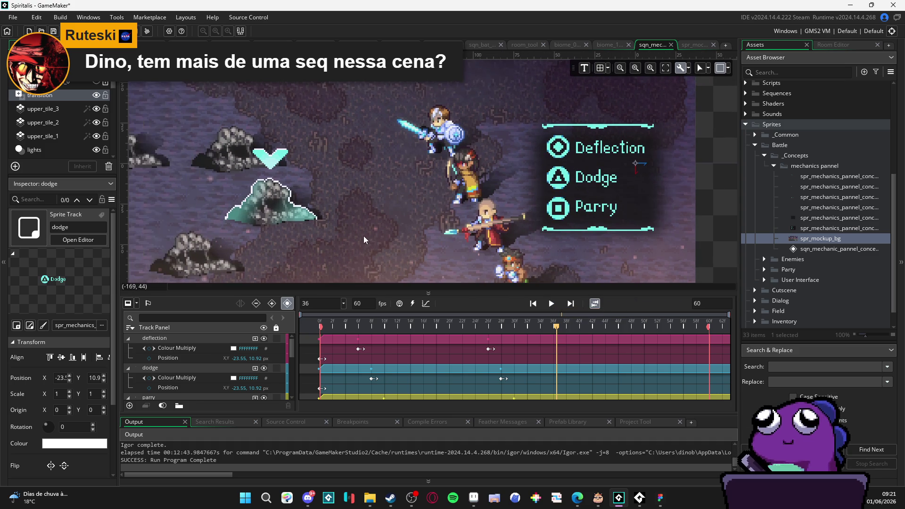
- Collapse deflection, dodge, parry, border, bg, spr_mockup_bg and spr_mechanics_pannel_concept_ref into single rows
scroll(329, 238, "down", 2)
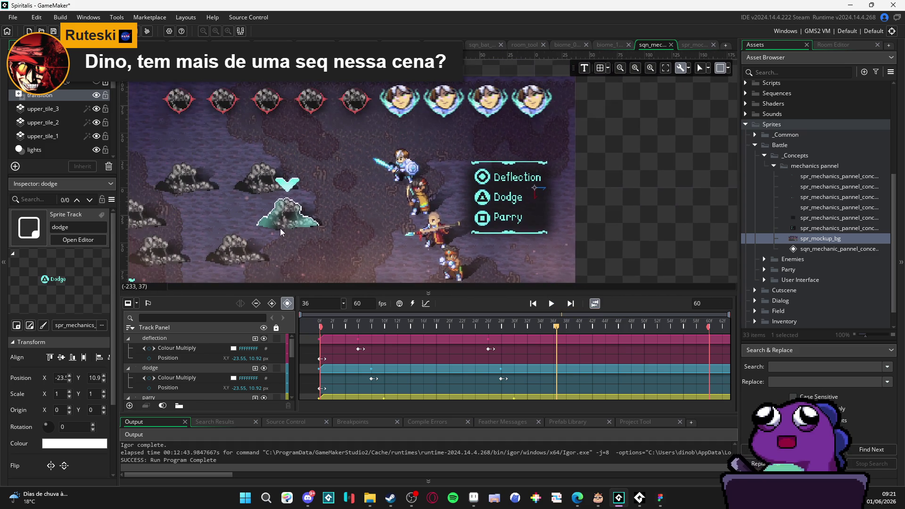
left_click_drag(279, 228, 367, 194)
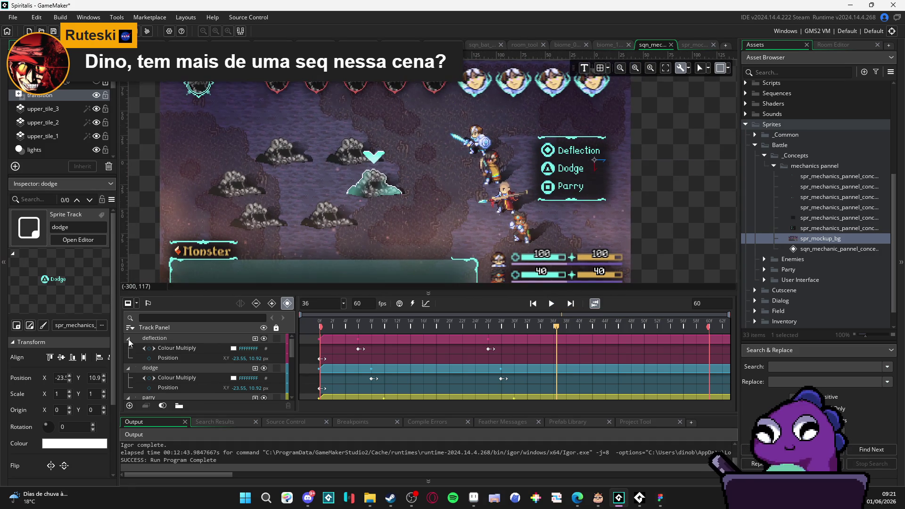
left_click(129, 338)
left_click(128, 348)
left_click(129, 358)
left_click(128, 367)
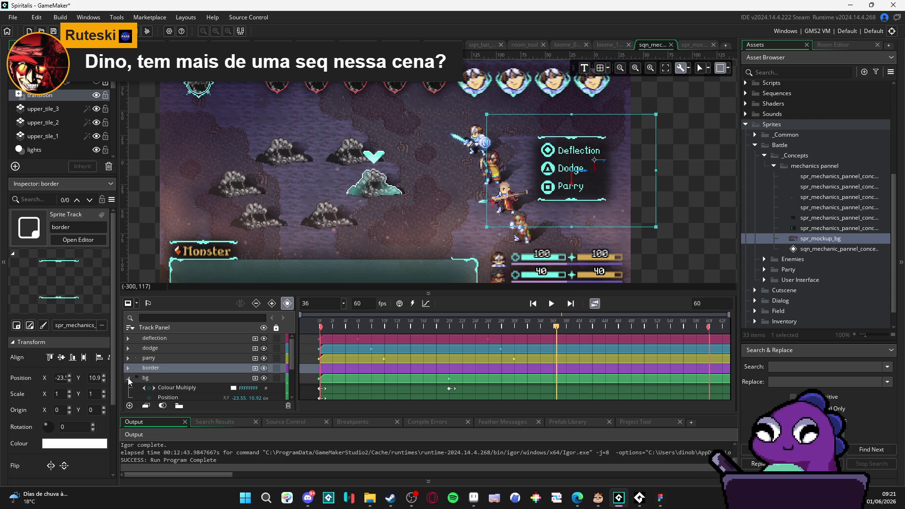
left_click(129, 378)
left_click(130, 388)
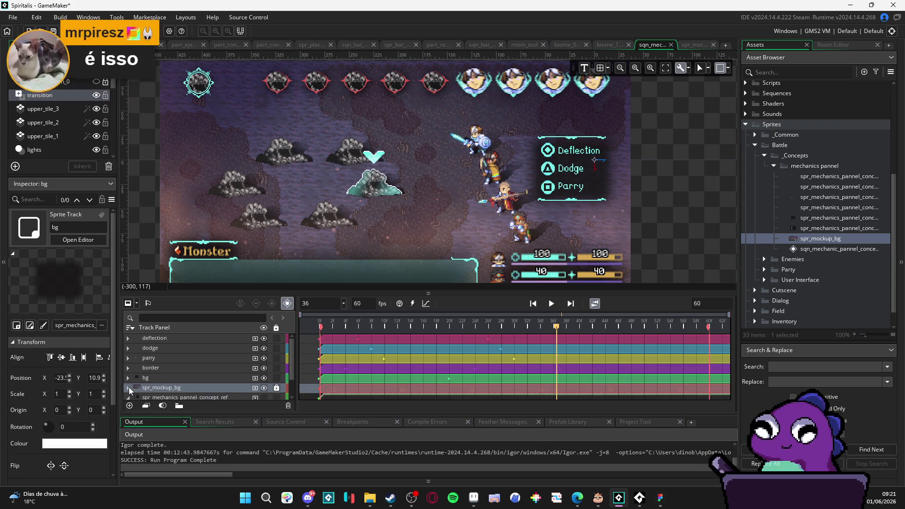
scroll(131, 392, "down", 1)
left_click(128, 374)
scroll(173, 372, "up", 2)
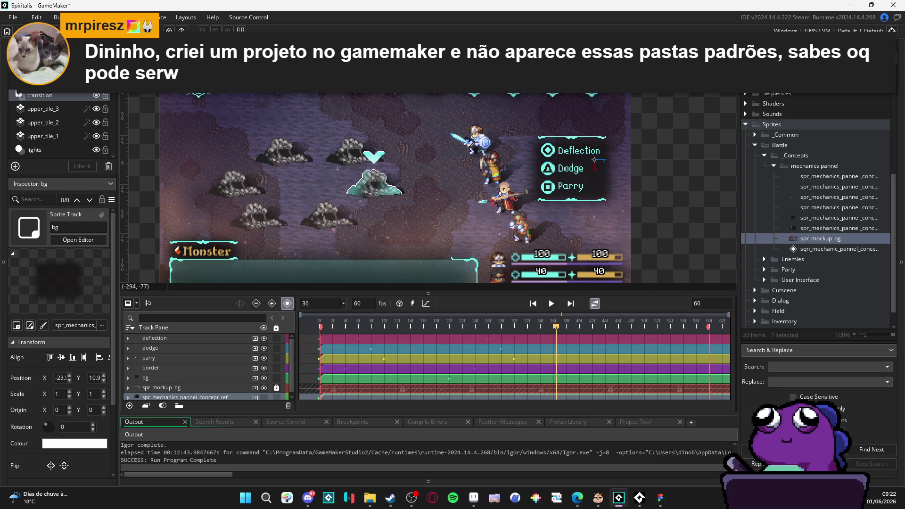
- Give the room view more height than the timeline and open the File menu
left_click(896, 64)
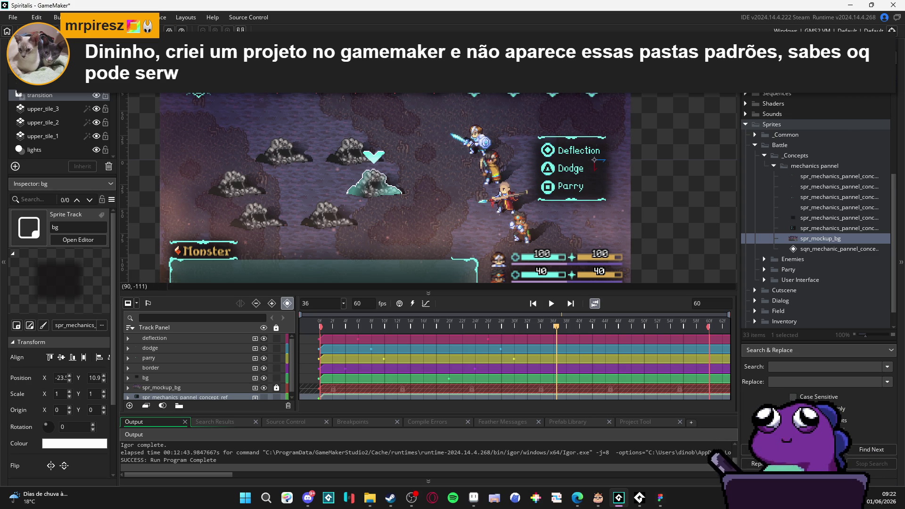
left_click(9, 19)
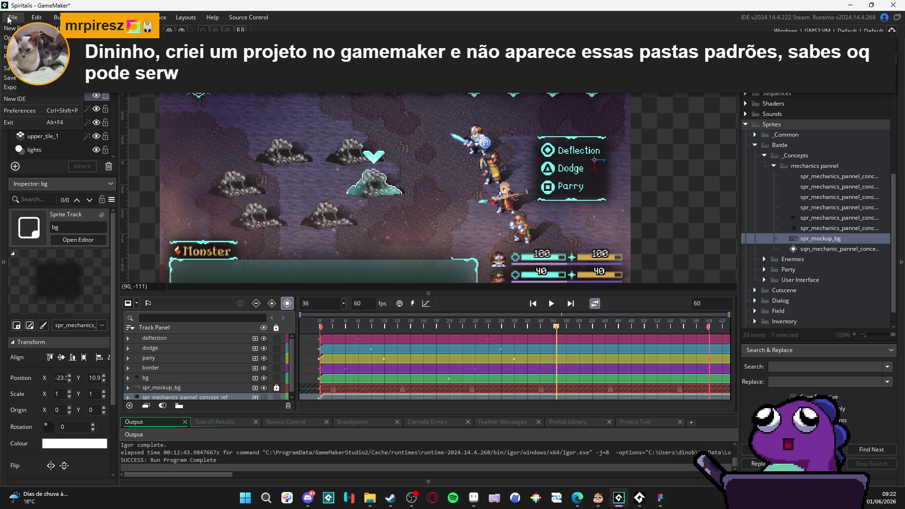
left_click(487, 11)
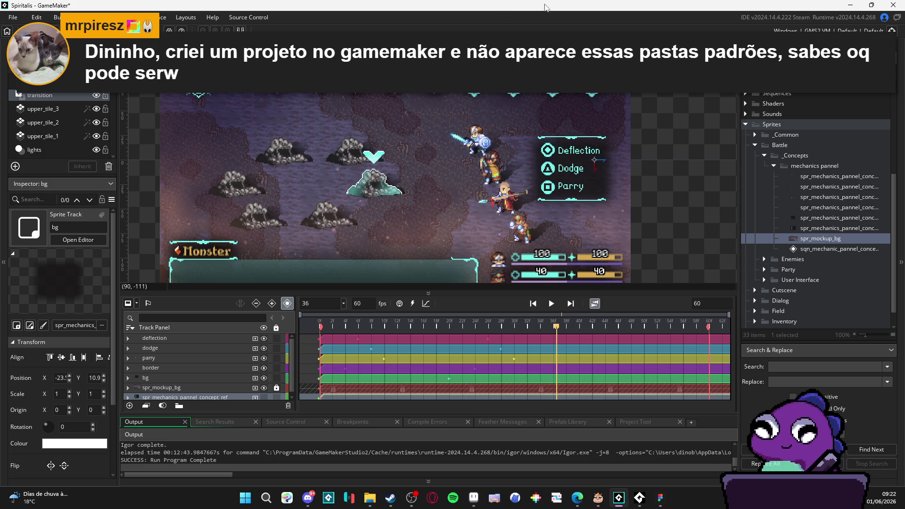
left_click(891, 31)
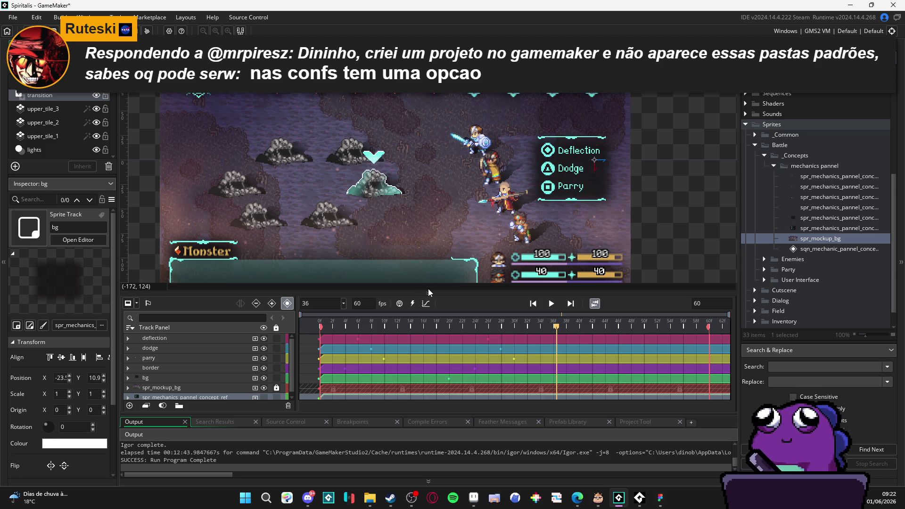
mouse_move(436, 293)
left_mouse_down()
mouse_move(430, 352)
mouse_move(426, 335)
left_mouse_up()
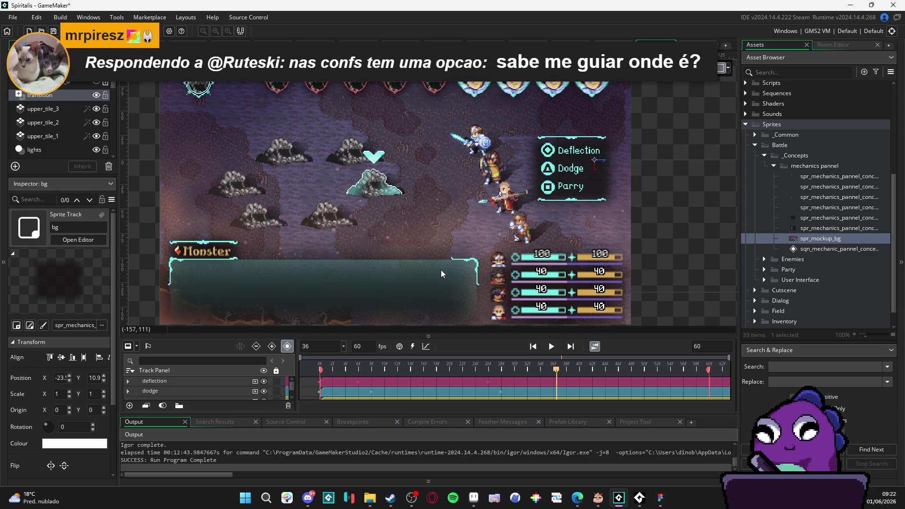
left_click(13, 17)
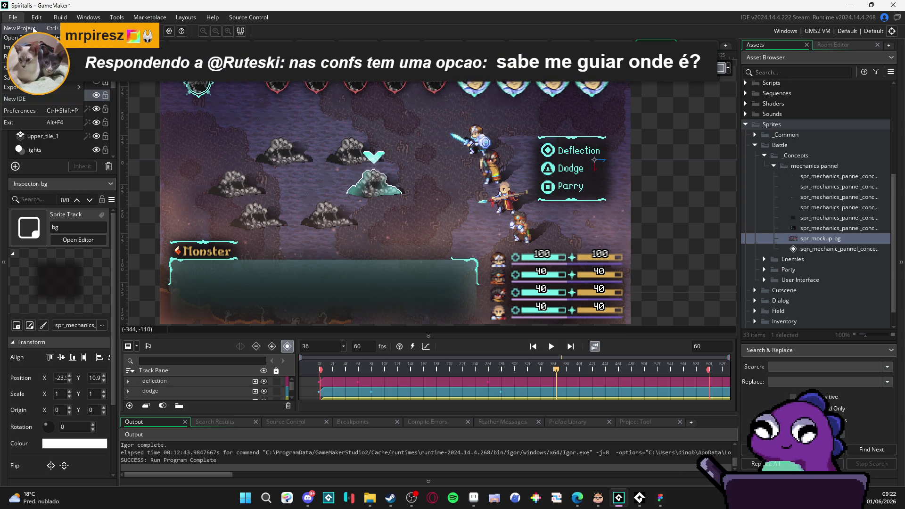
- Open Preferences, view General Settings > Workspace, and cancel without changes
left_click(44, 109)
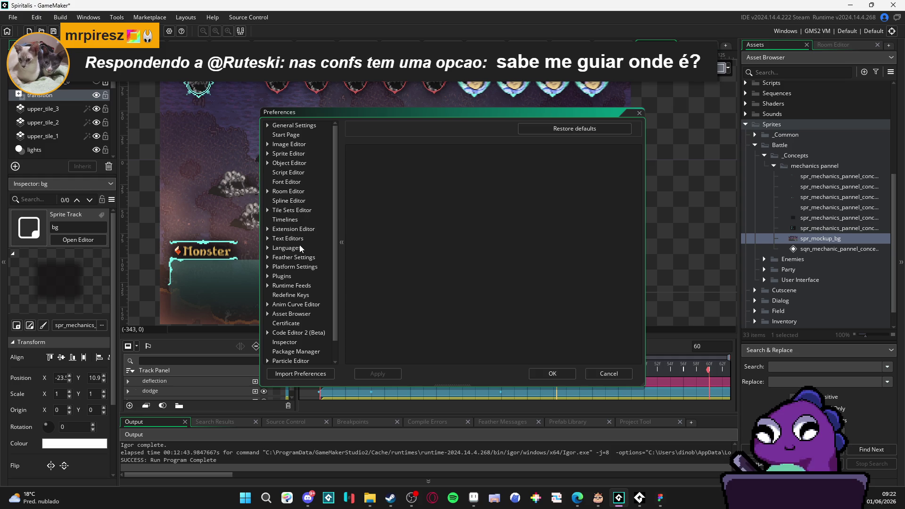
left_click(313, 127)
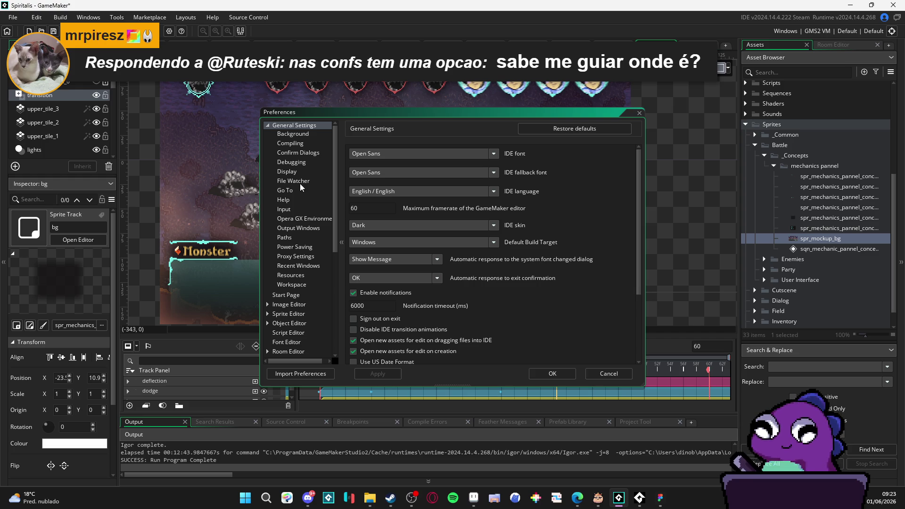
left_click(284, 287)
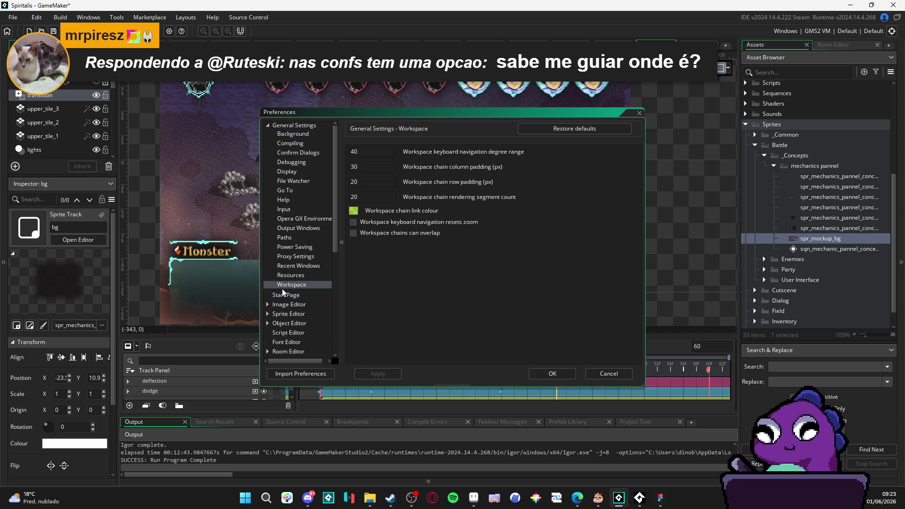
scroll(311, 310, "down", 5)
left_click(614, 378)
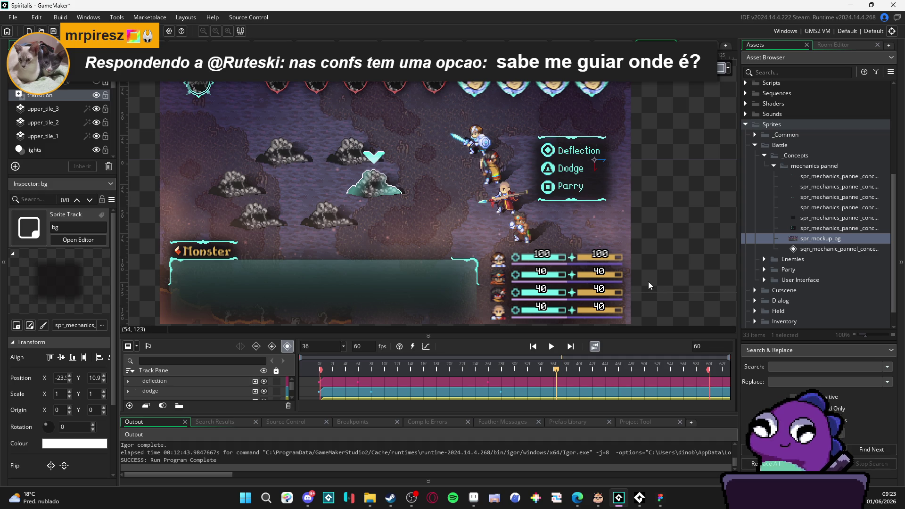
- Play the sequence preview, rewind to frame 0 and replay, stopping at frame 45
left_click(547, 369)
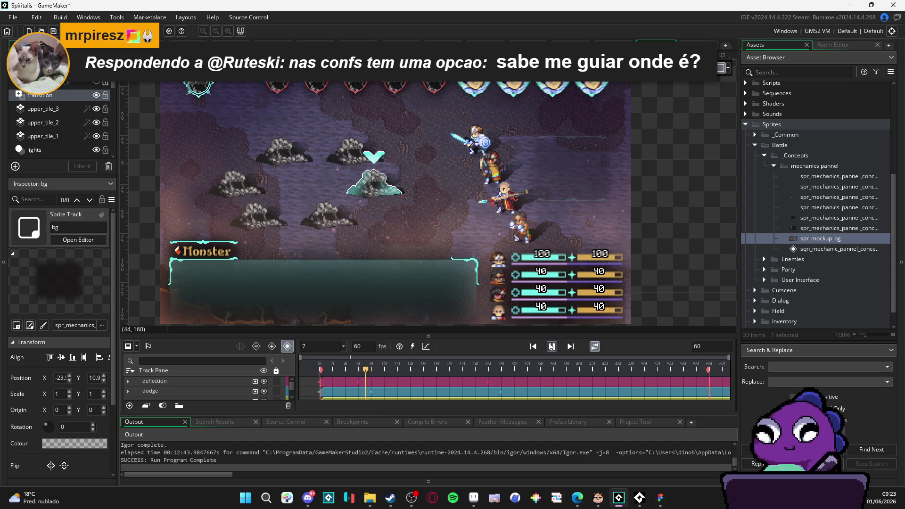
left_click(551, 346)
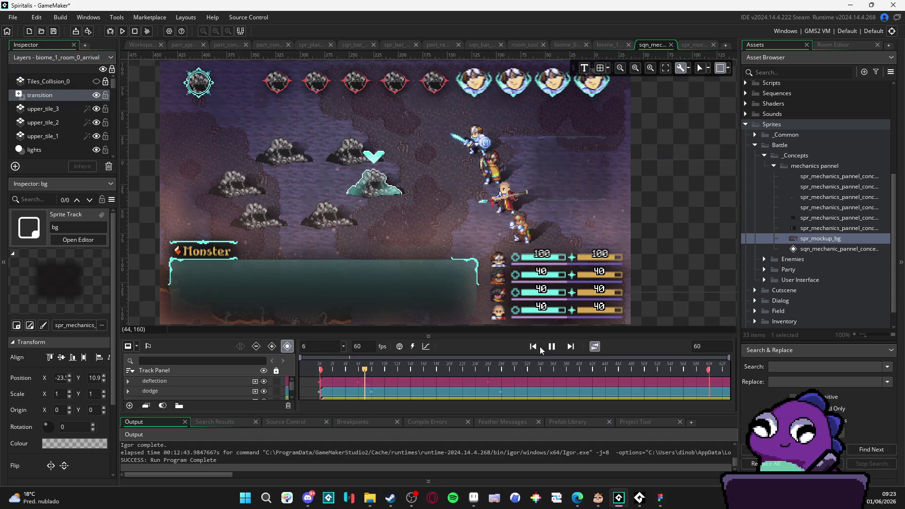
left_click(549, 348)
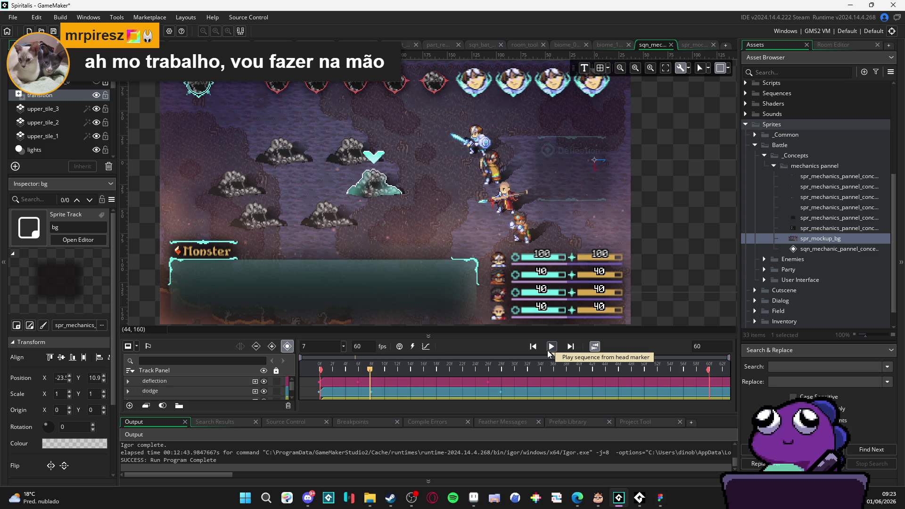
key("alt+Tab")
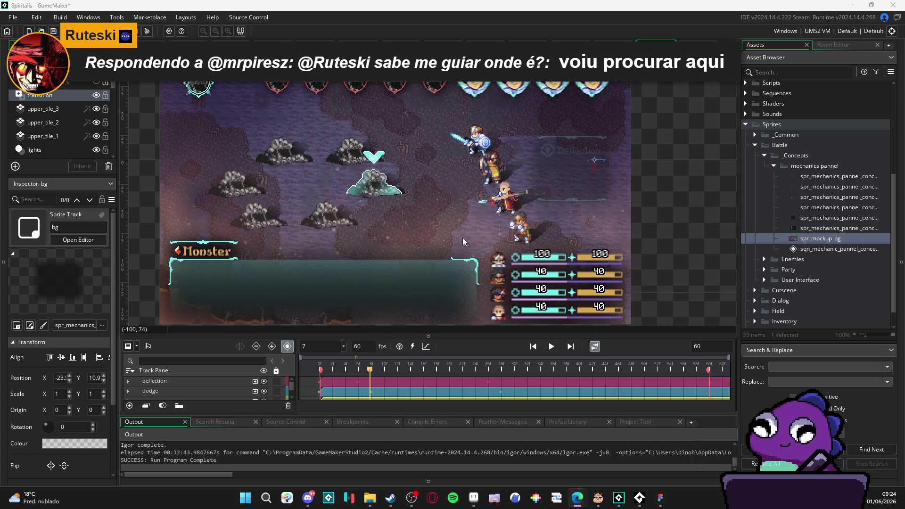
key("Home")
key("space")
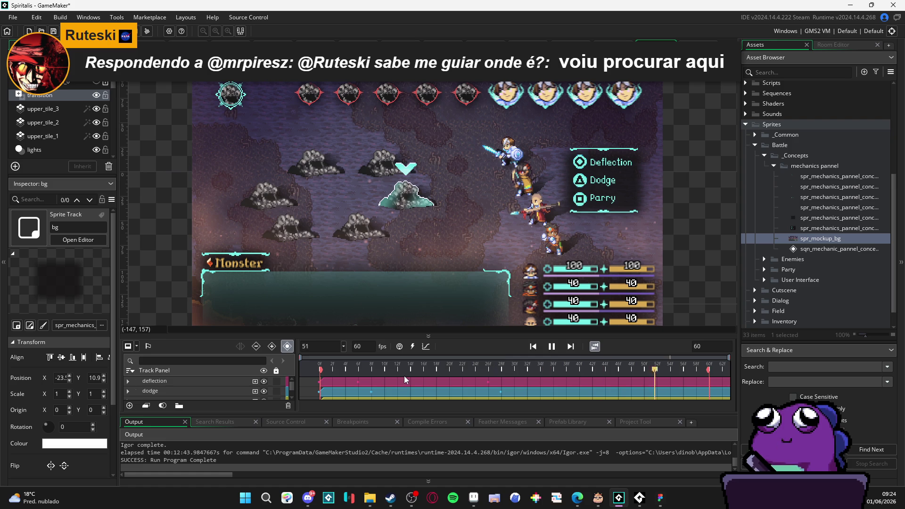
key("space")
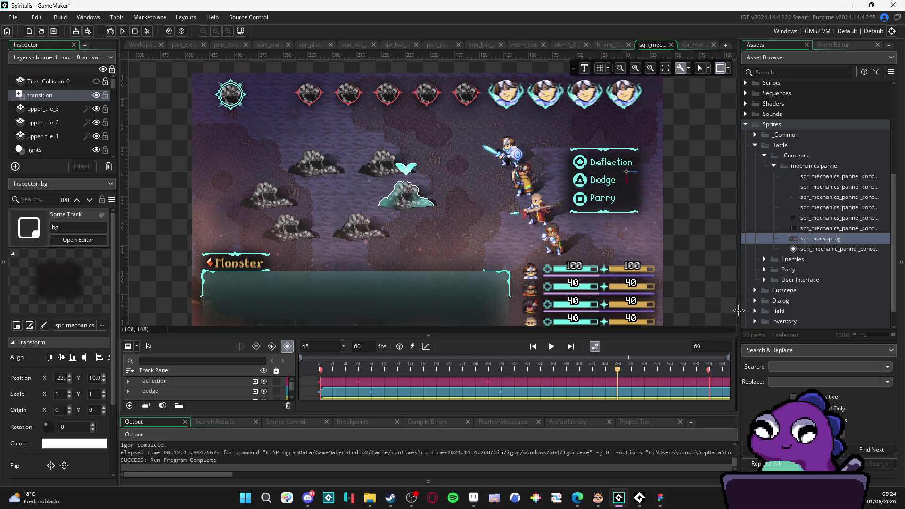
mouse_move(472, 335)
left_mouse_down()
mouse_move(438, 212)
mouse_move(437, 247)
left_mouse_up()
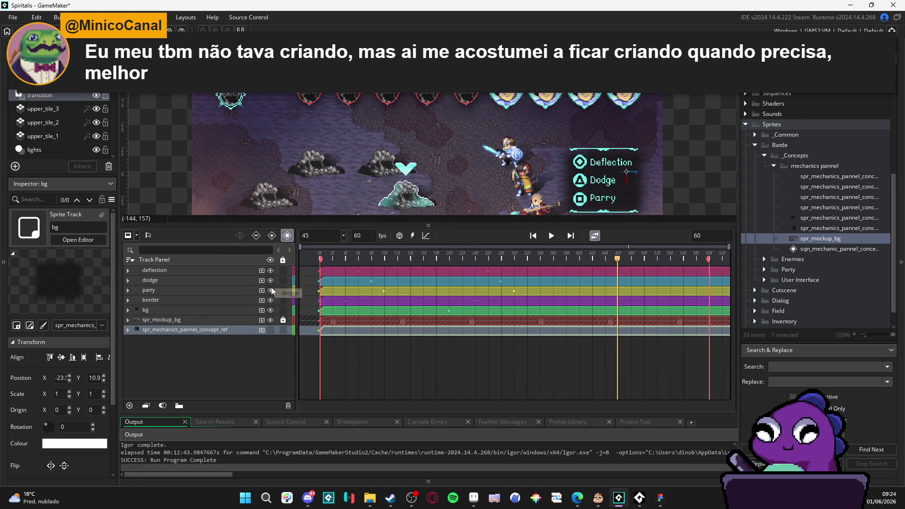
- Expand deflection and dodge to show their Colour Multiply and Position subtracks
left_click(127, 272)
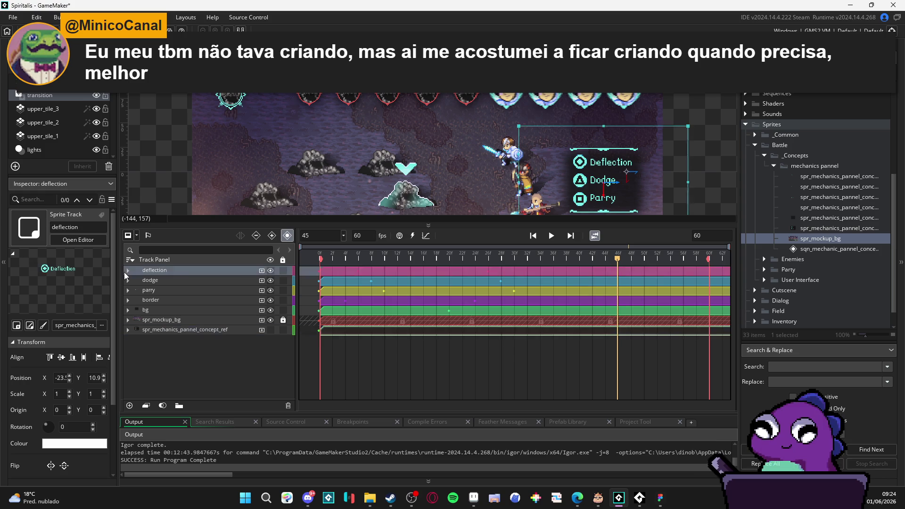
left_click(128, 270)
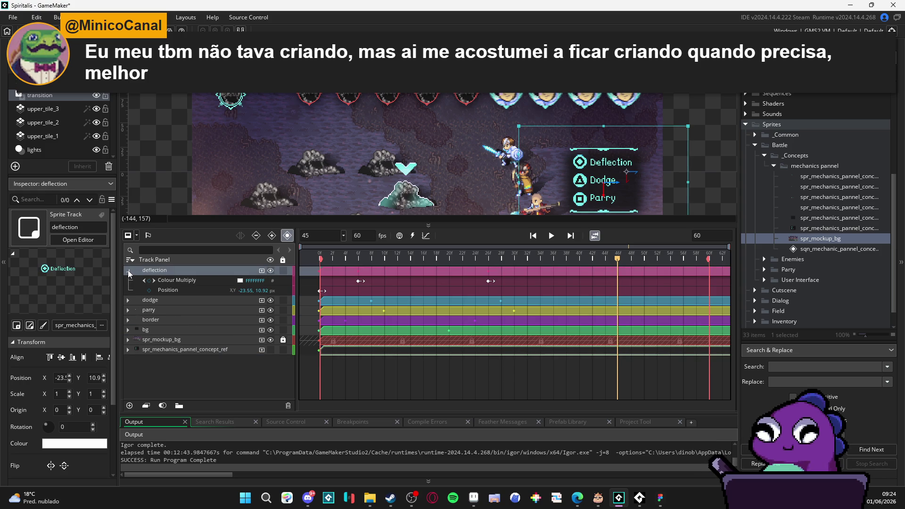
left_click(129, 300)
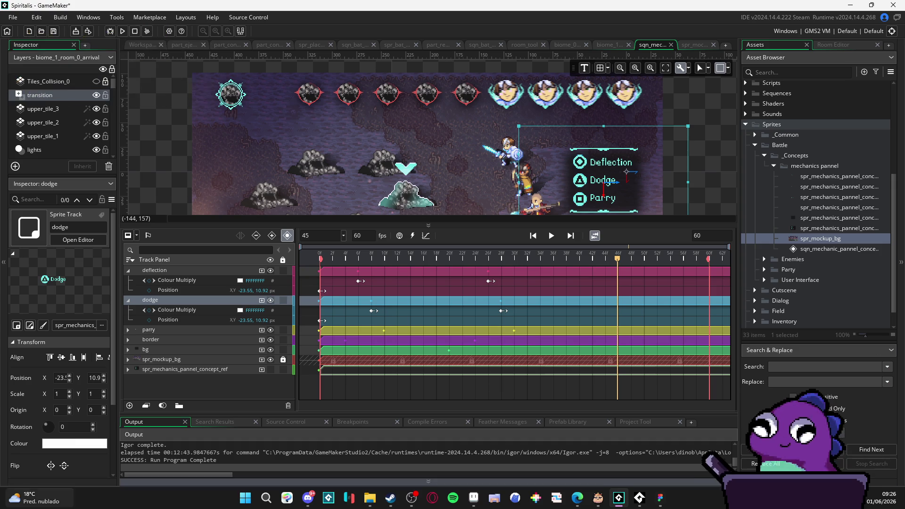
- Minimise GameMaker and open Windows Display settings, selecting the second monitor
left_click(847, 5)
right_click(549, 223)
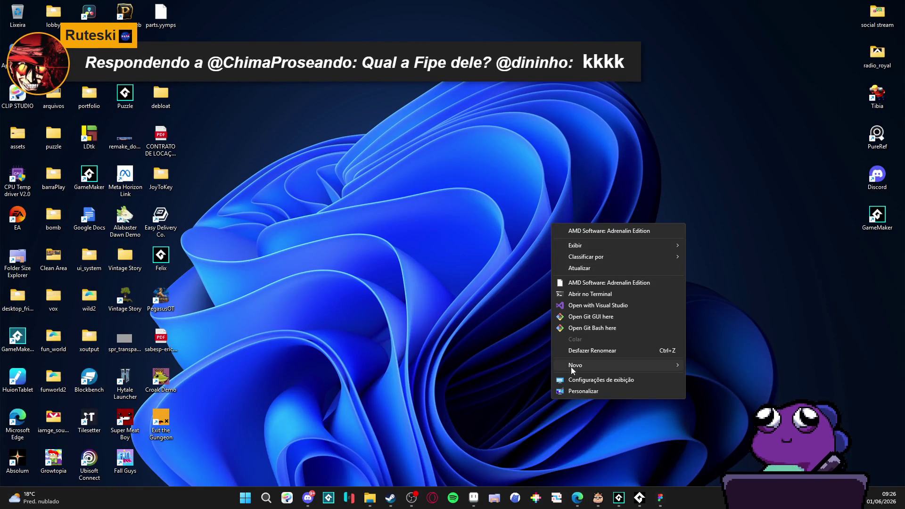
left_click(598, 381)
left_click_drag(222, 212, 533, 8)
left_click(593, 106)
- Scroll through the Display page's brightness and scale options, then close Windows Settings
scroll(251, 233, "down", 2)
scroll(251, 233, "up", 2)
scroll(254, 233, "down", 4)
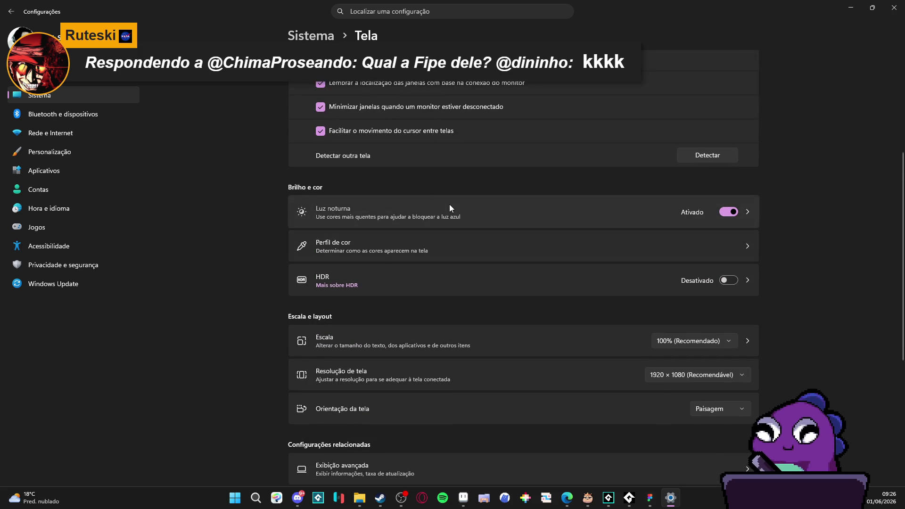
scroll(257, 210, "down", 3)
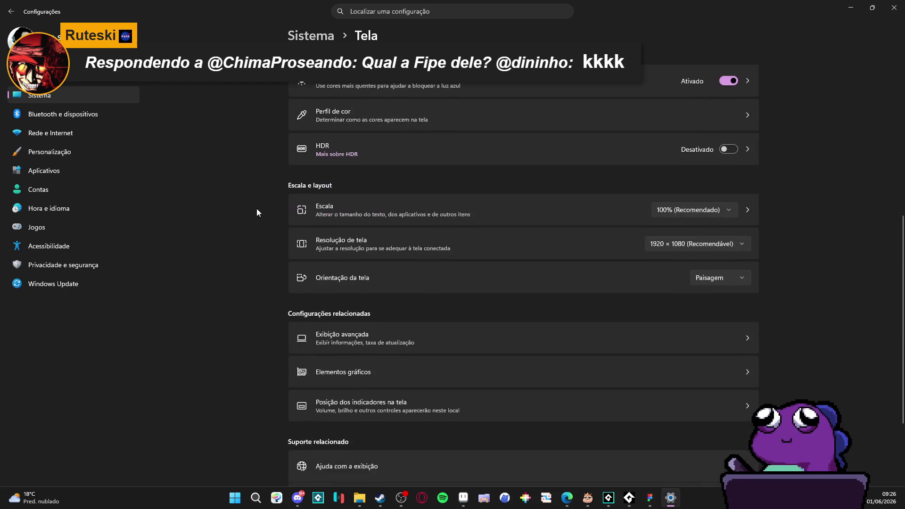
scroll(257, 210, "up", 6)
left_click(894, 7)
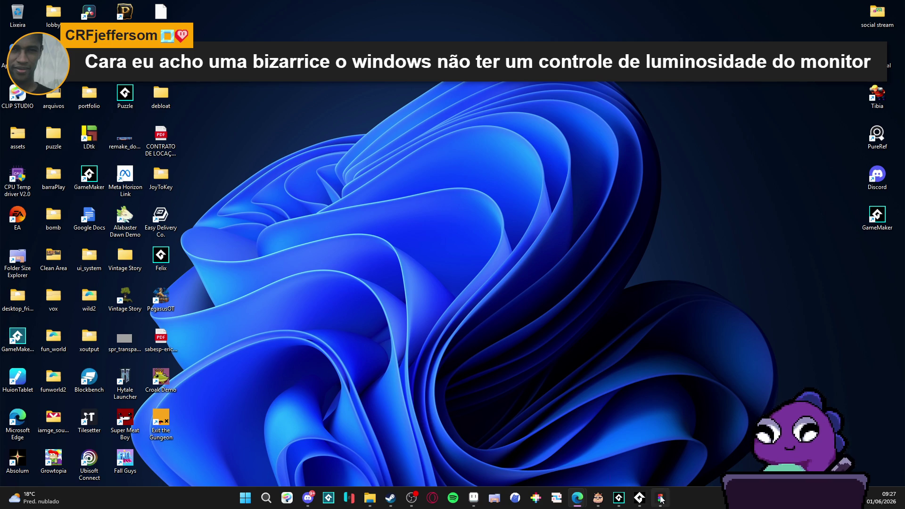
mouse_move(658, 498)
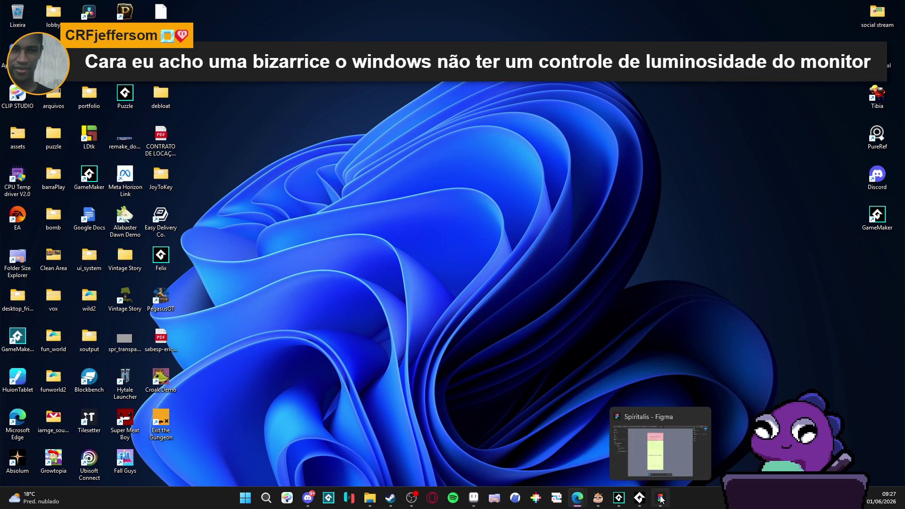
- Return to GameMaker, enlarge the room preview, and play the sequence from frame 0 to 38
left_click(620, 507)
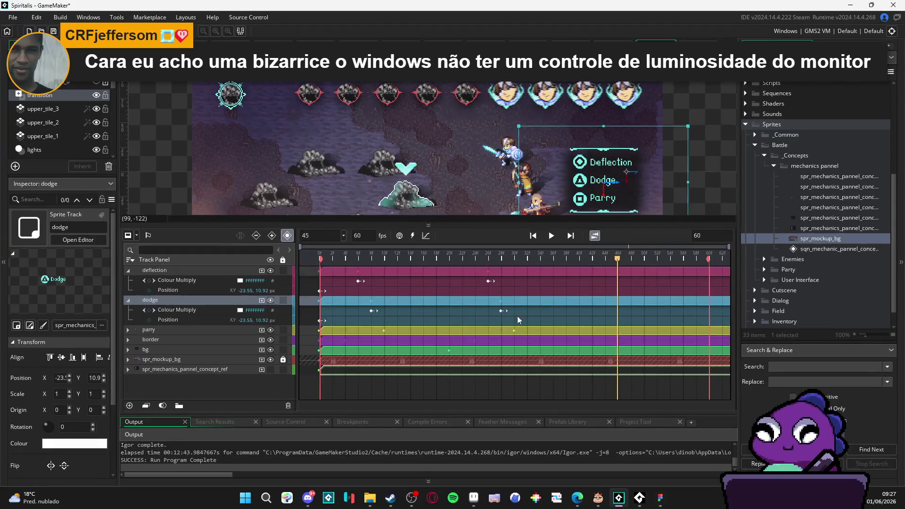
left_click_drag(617, 227, 618, 294)
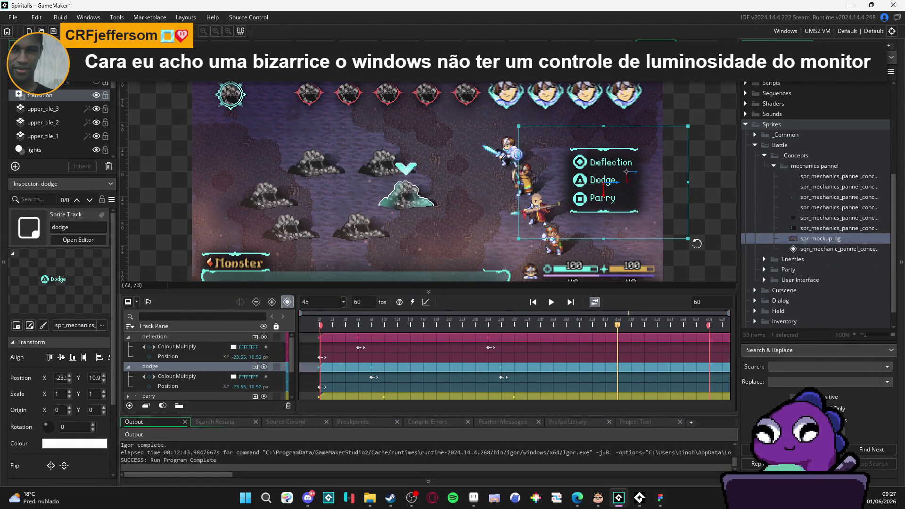
left_click(533, 302)
key("space")
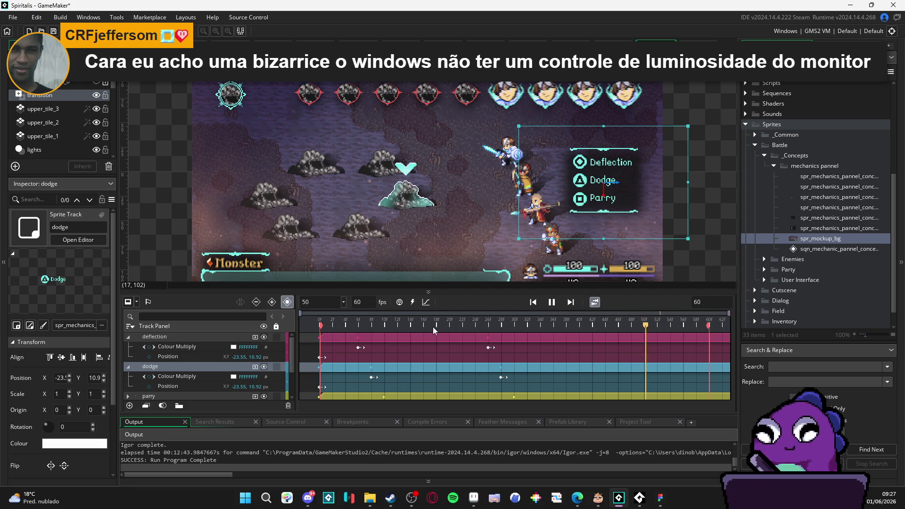
key("space")
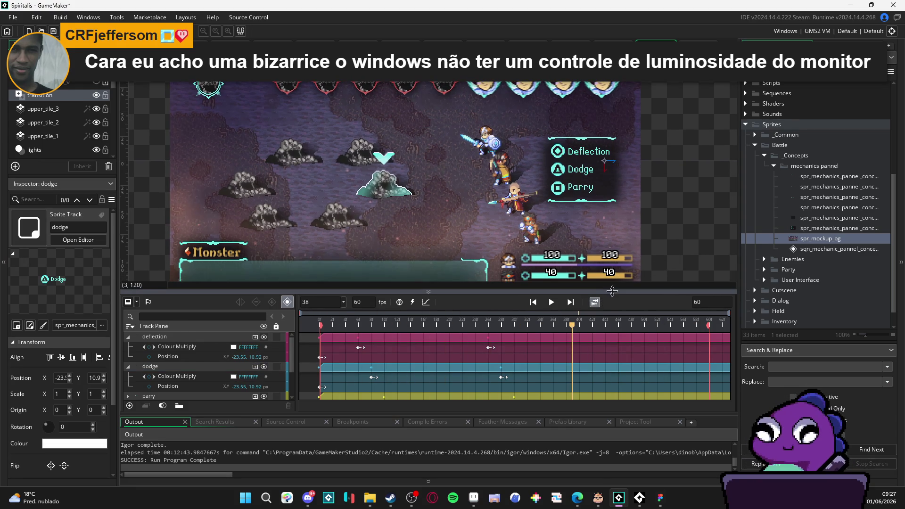
- Enlarge the track list so the border and bg tracks are visible
left_click_drag(608, 292, 608, 273)
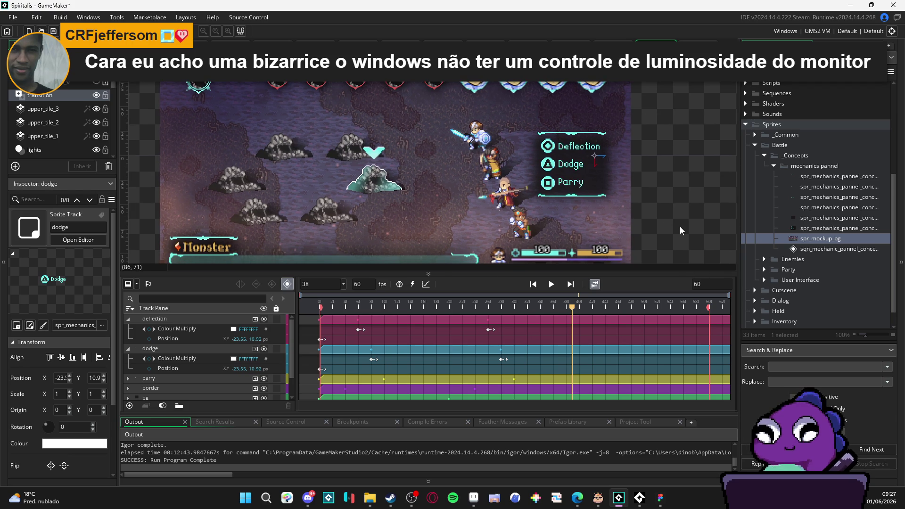
scroll(671, 220, "down", 1)
scroll(671, 219, "down", 1)
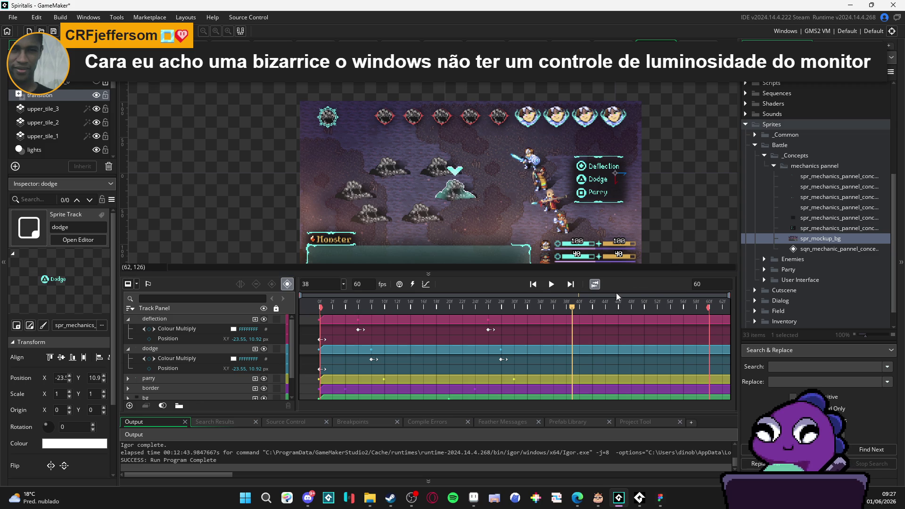
key("Home")
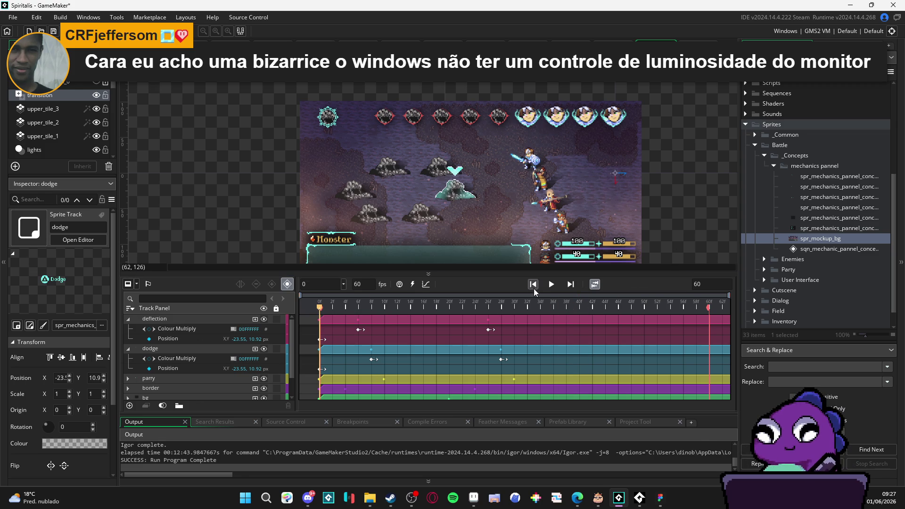
left_click(551, 289)
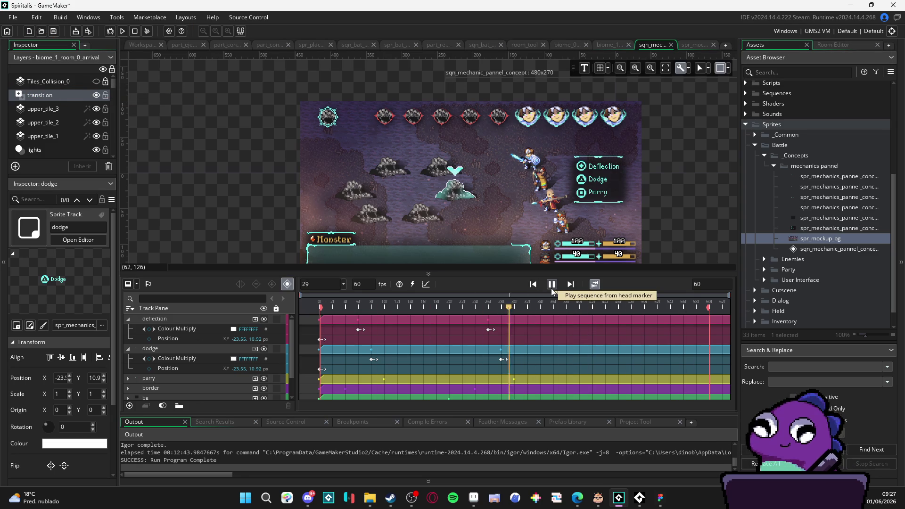
left_click(552, 289)
left_click(531, 288)
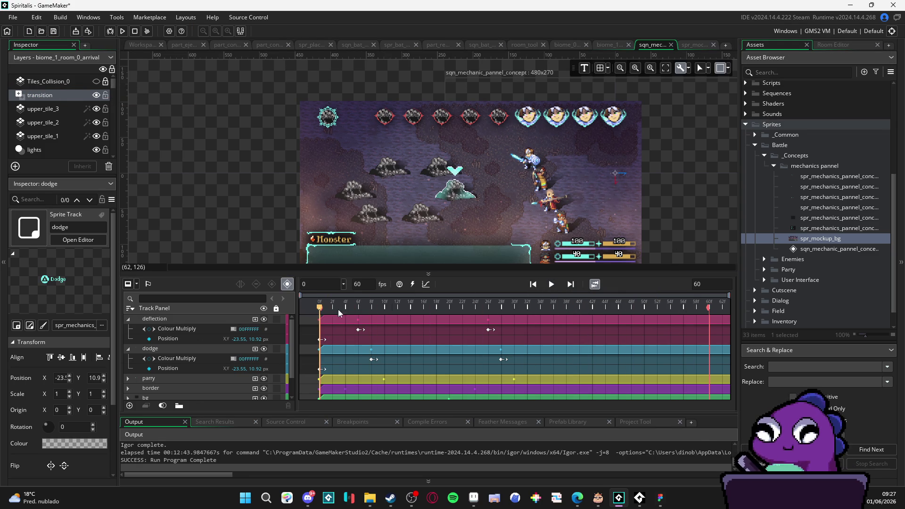
left_click(551, 287)
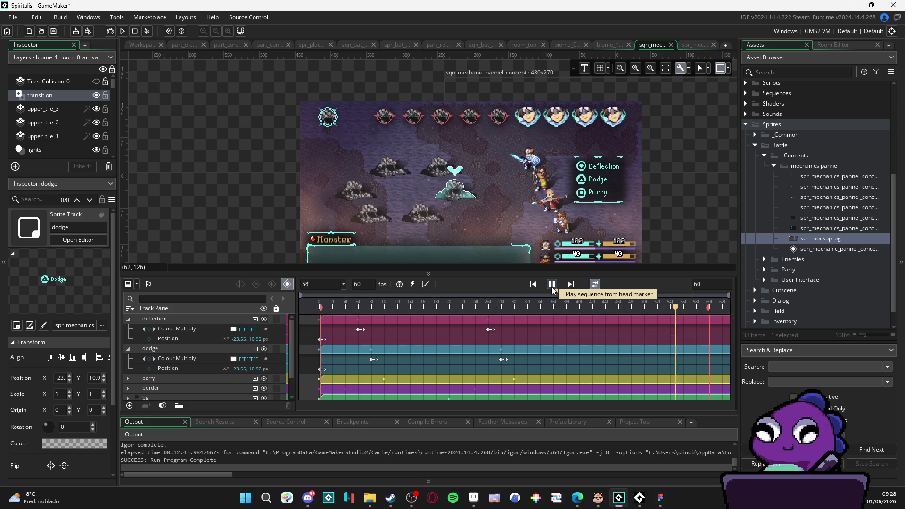
left_click(551, 288)
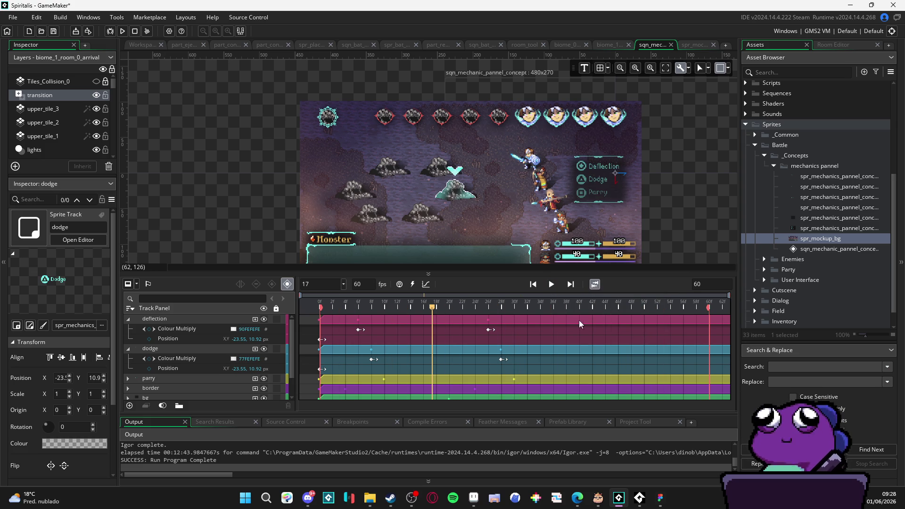
scroll(654, 244, "up", 3)
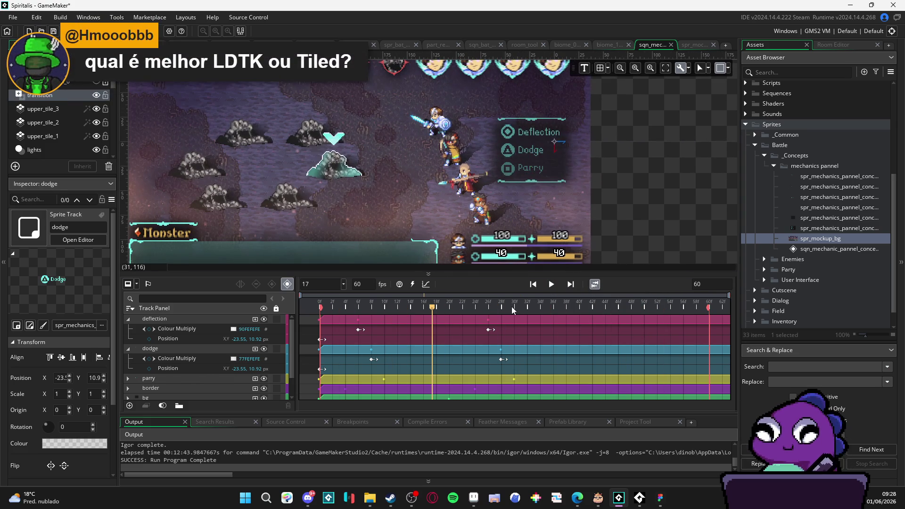
key("space")
mouse_move(668, 306)
left_mouse_down()
mouse_move(555, 309)
mouse_move(602, 307)
mouse_move(572, 307)
left_mouse_up()
key("space")
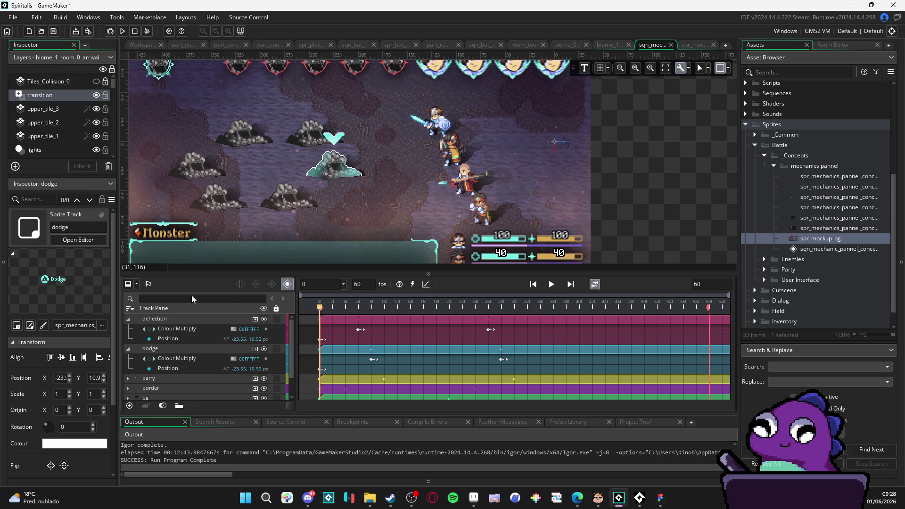
key("space")
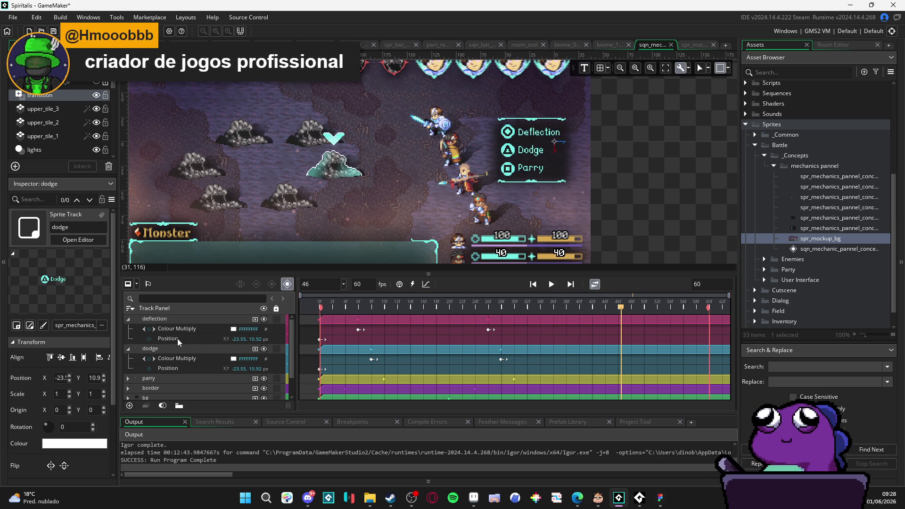
left_click(149, 330)
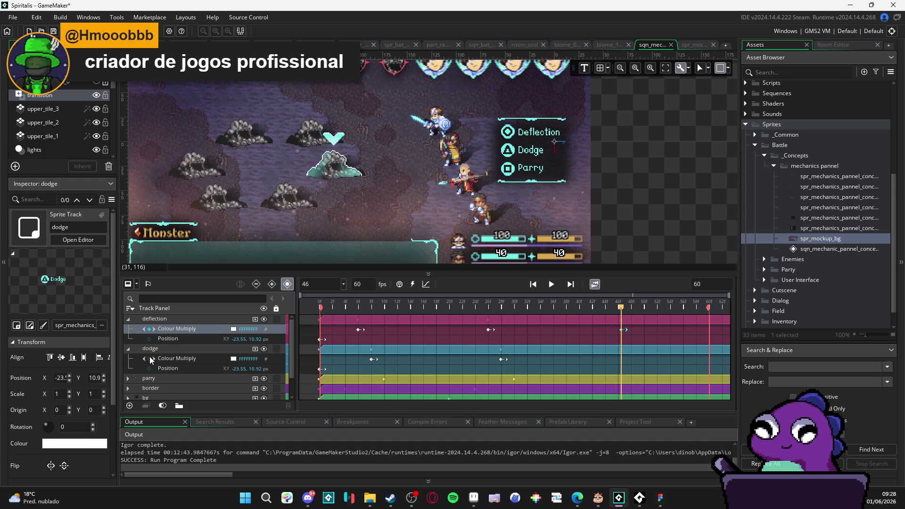
- At frame 46, add Colour Multiply keys on the dodge, parry, border and bg tracks
left_click(150, 359)
scroll(142, 359, "down", 1)
left_click(135, 358)
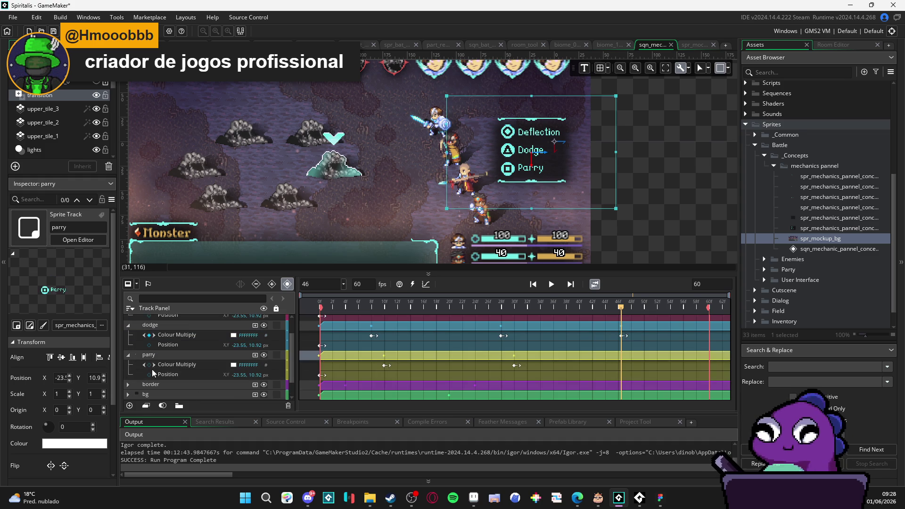
left_click(149, 365)
left_click(128, 385)
scroll(127, 387, "down", 1)
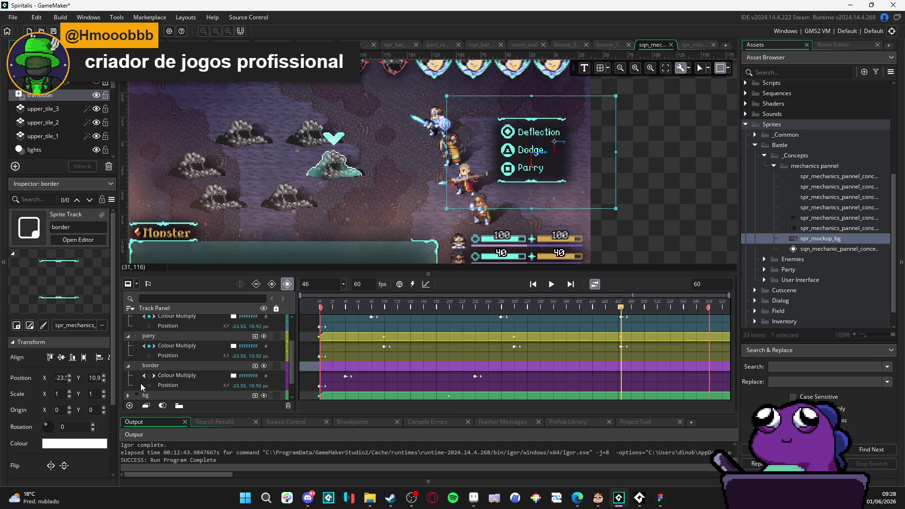
left_click(149, 375)
scroll(148, 379, "down", 1)
left_click(128, 374)
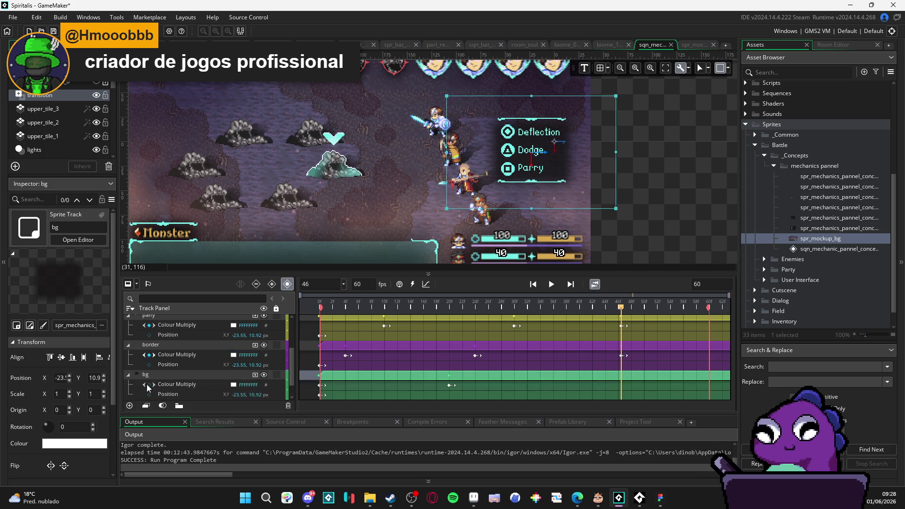
left_click(149, 384)
scroll(216, 362, "up", 3)
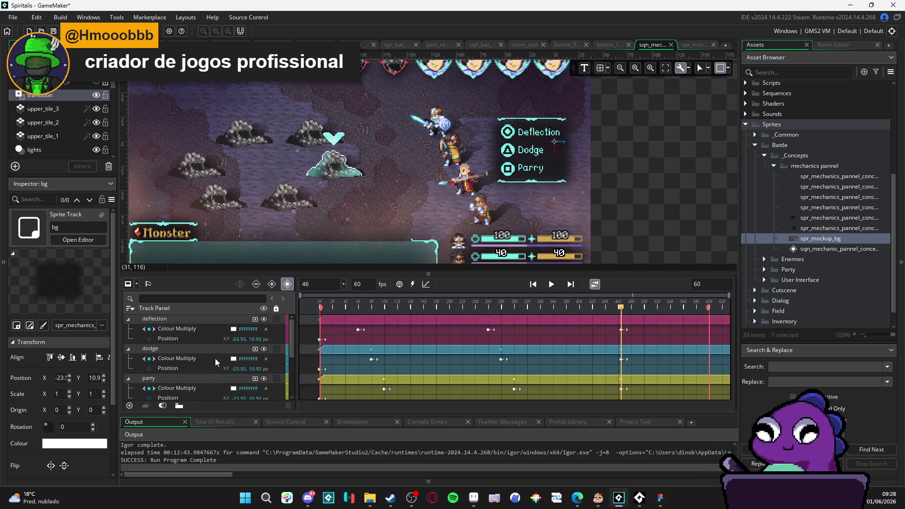
- At frame 52, add Colour Multiply keys on the dodge, parry, border and bg tracks
mouse_move(620, 308)
left_mouse_down()
mouse_move(672, 308)
mouse_move(657, 312)
left_mouse_up()
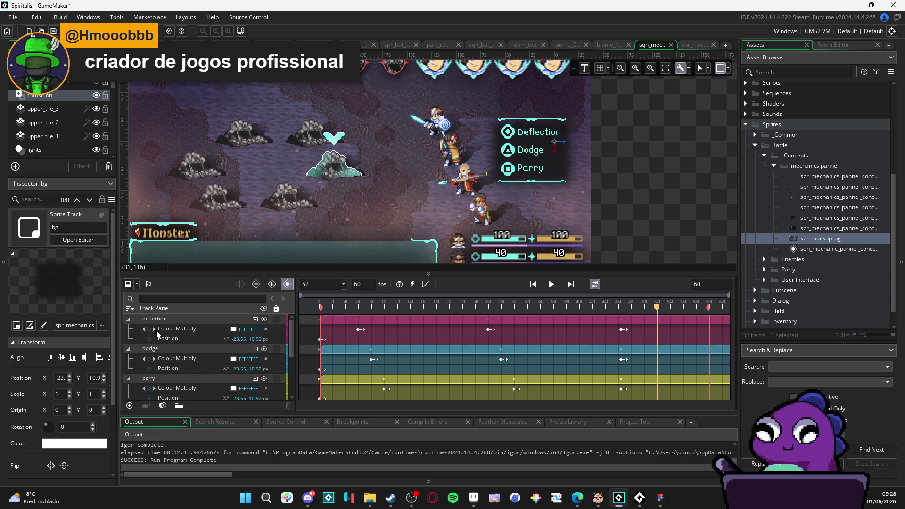
left_click(149, 358)
scroll(148, 385, "down", 1)
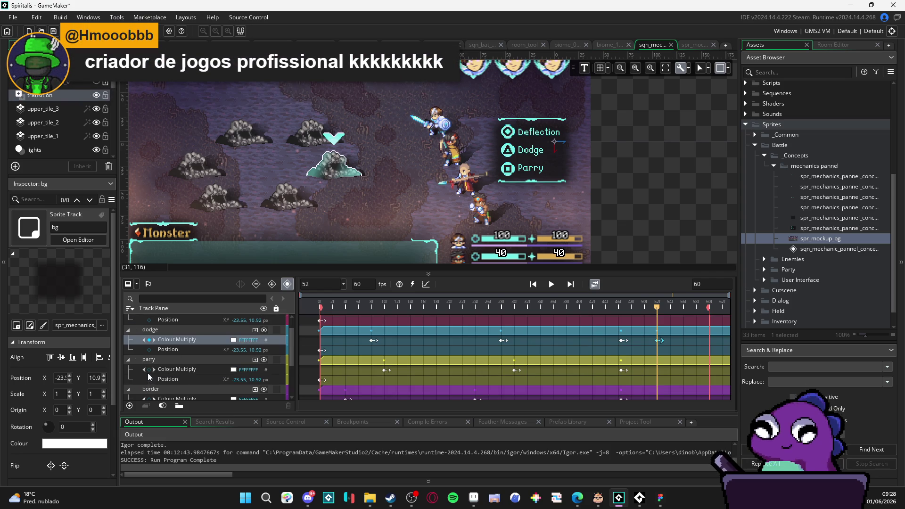
left_click(149, 369)
scroll(150, 370, "down", 2)
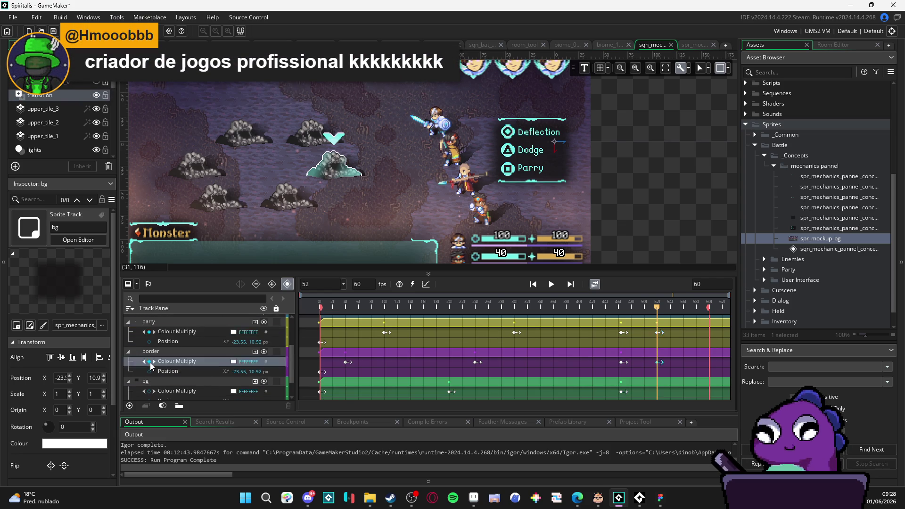
left_click(150, 362)
scroll(151, 371, "down", 2)
left_click(149, 364)
scroll(149, 365, "up", 5)
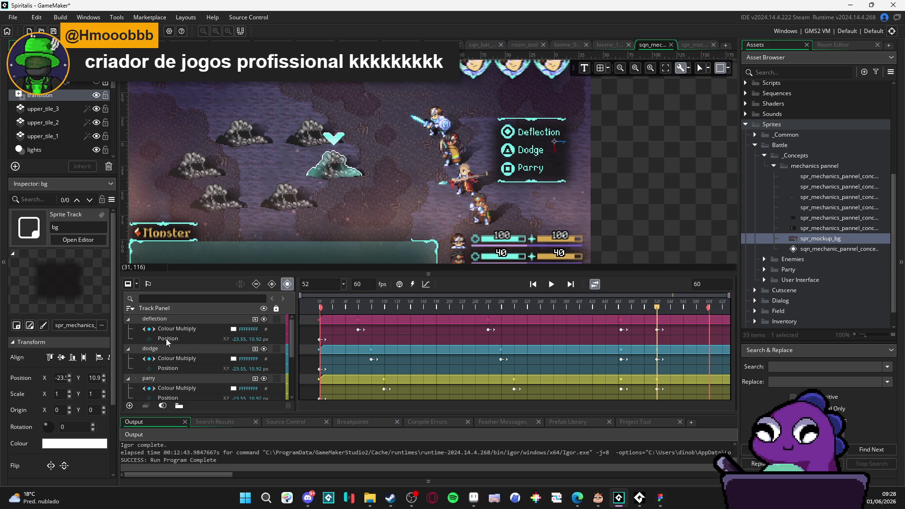
left_click(233, 329)
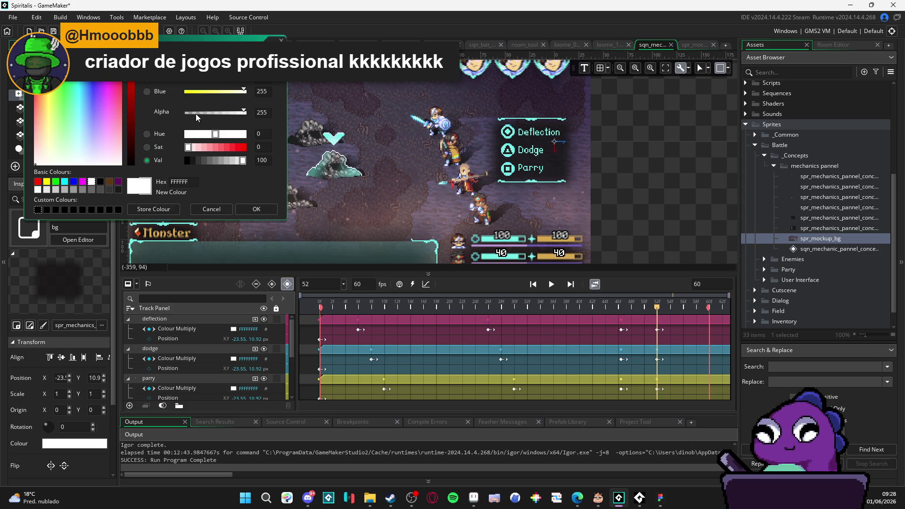
- Set the frame-52 colour keys of deflection, dodge and parry to alpha 0
left_click_drag(203, 113, 187, 113)
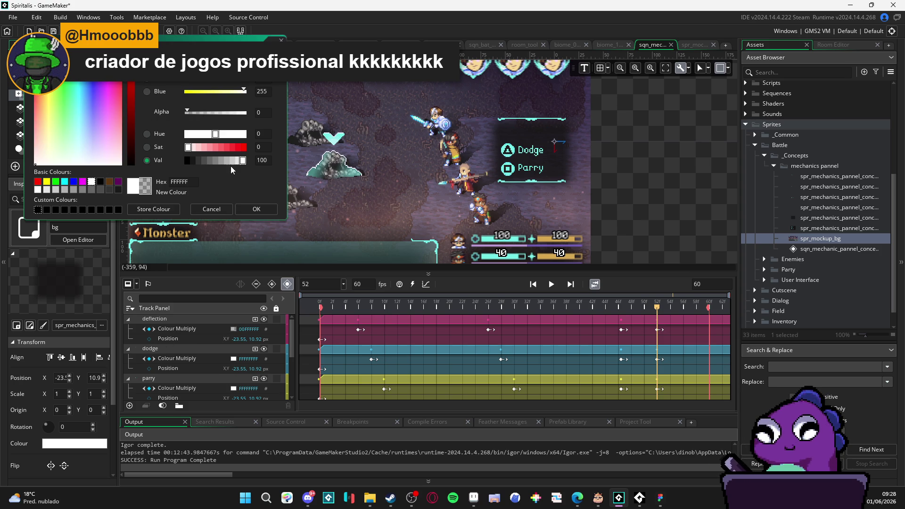
left_click(255, 211)
left_click(234, 359)
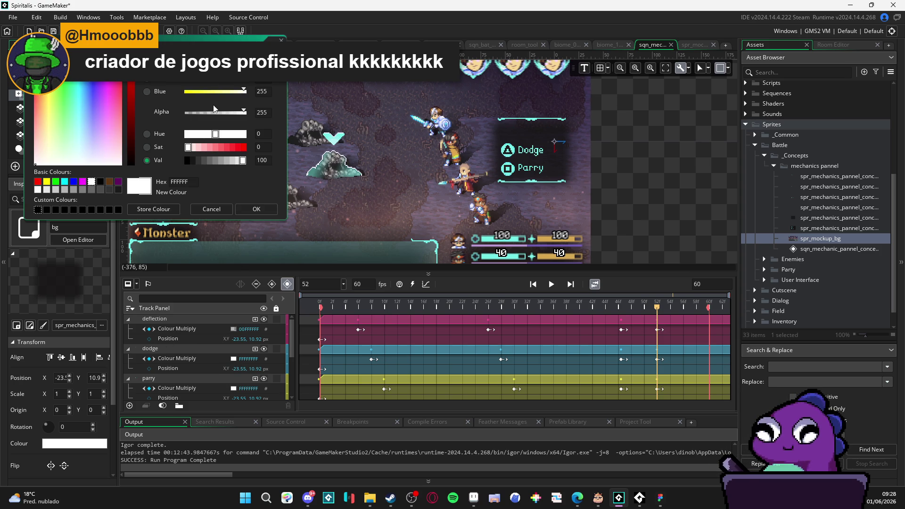
left_click_drag(216, 113, 186, 114)
left_click(257, 209)
scroll(220, 372, "down", 1)
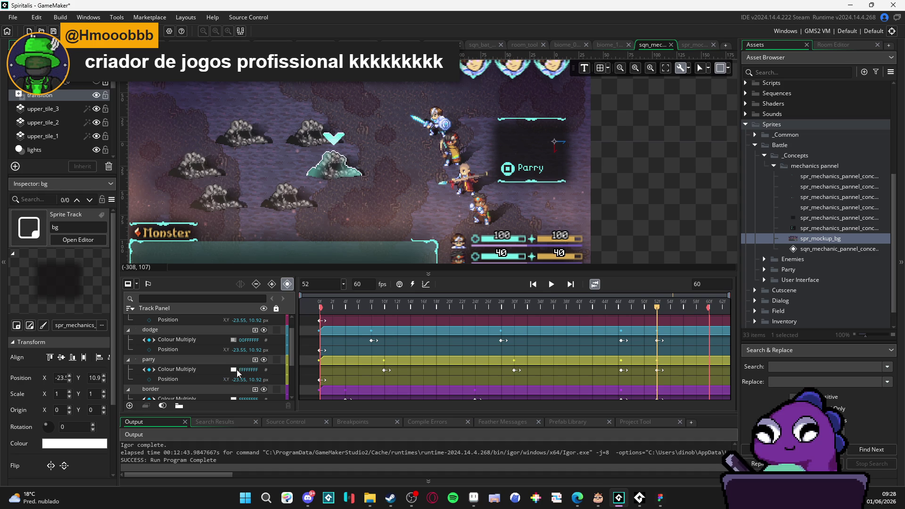
left_click(234, 370)
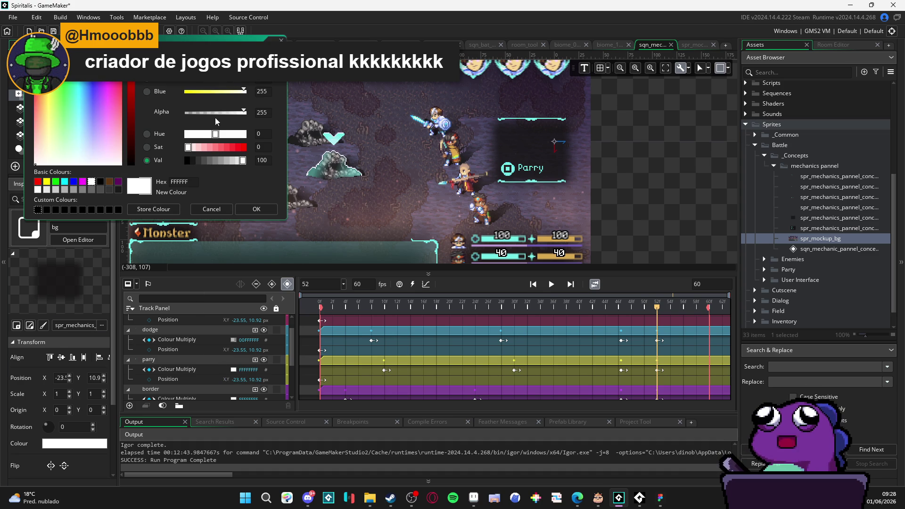
left_click_drag(243, 112, 185, 112)
left_click(265, 213)
- Set the frame-52 colour keys of border and bg to alpha 0
scroll(227, 369, "down", 1)
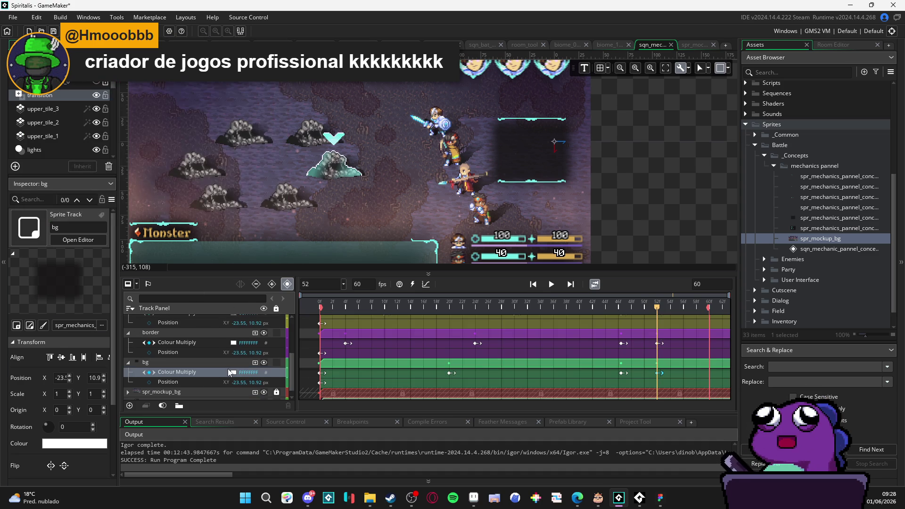
left_click(234, 343)
left_click_drag(194, 112, 184, 112)
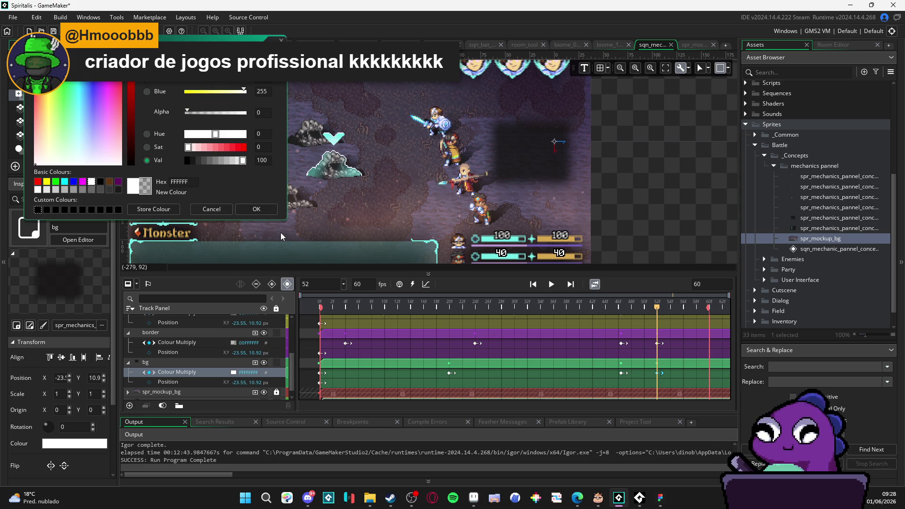
left_click(265, 211)
scroll(235, 377, "down", 1)
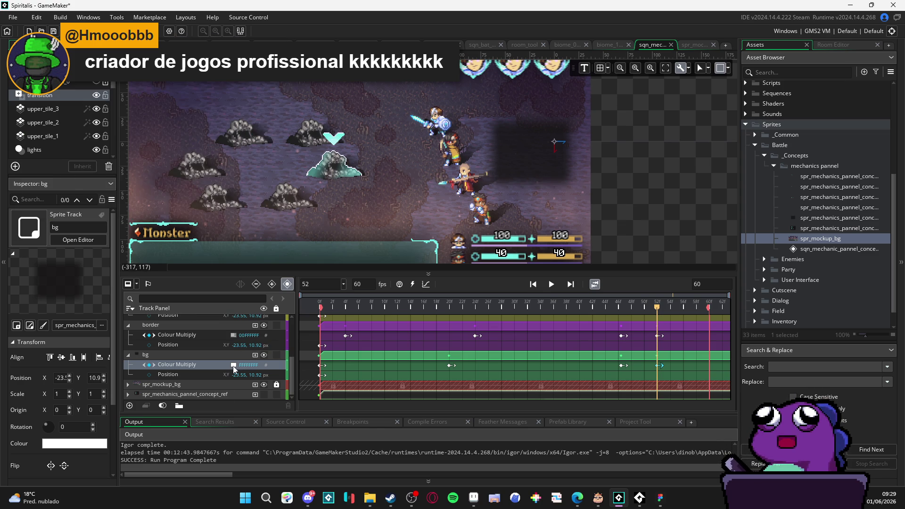
left_click(234, 365)
left_click_drag(190, 112, 184, 112)
- Confirm bg's transparent colour and play the sequence from frame 51 to check the fade
left_click(257, 209)
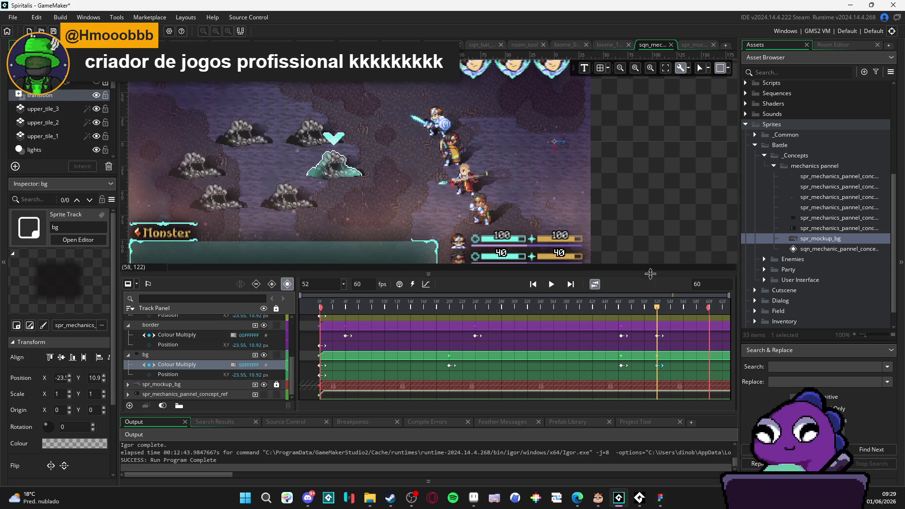
left_click_drag(605, 306, 653, 310)
key("space")
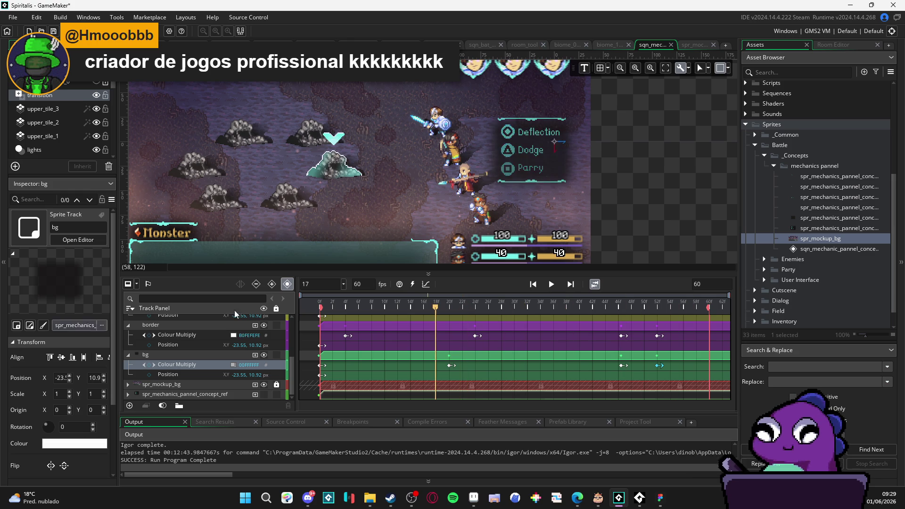
left_click(595, 284)
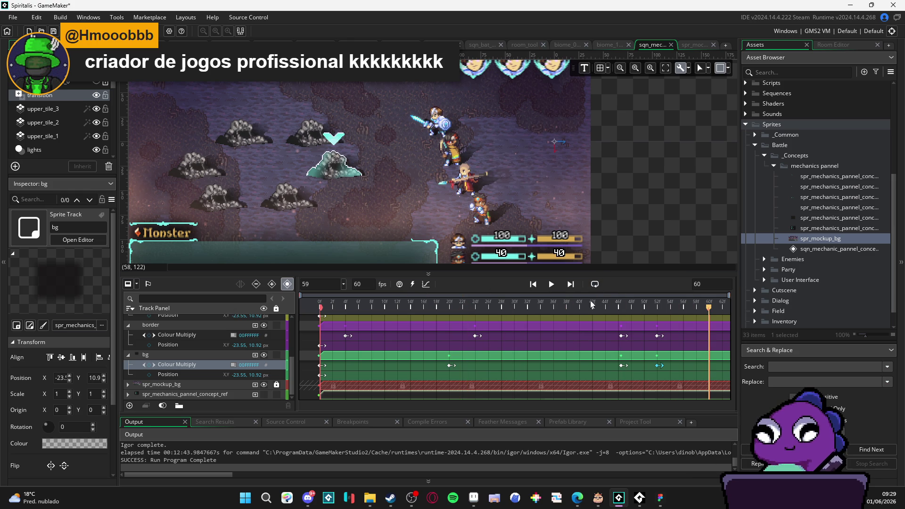
left_click(595, 285)
key("space")
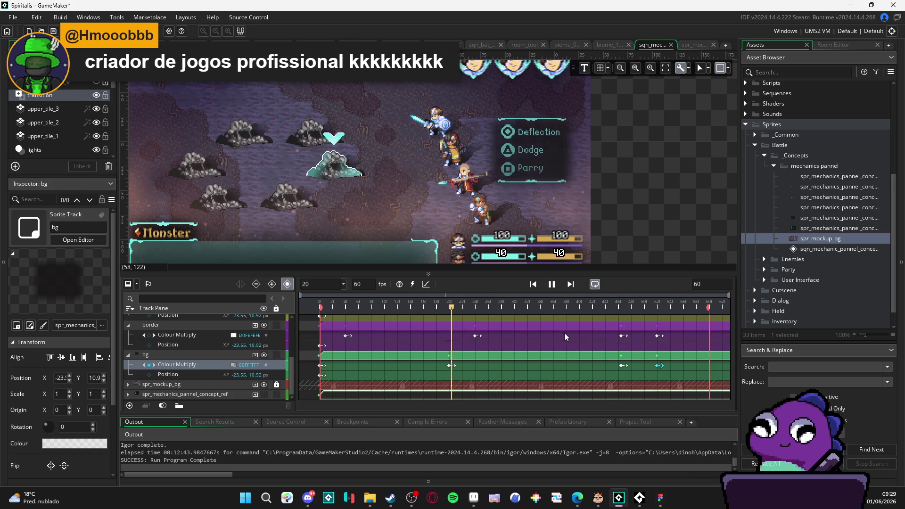
key("space")
- Lengthen the sequence to 120 frames and play it, pausing at frame 55
double_click(709, 287)
type("120")
key("Return")
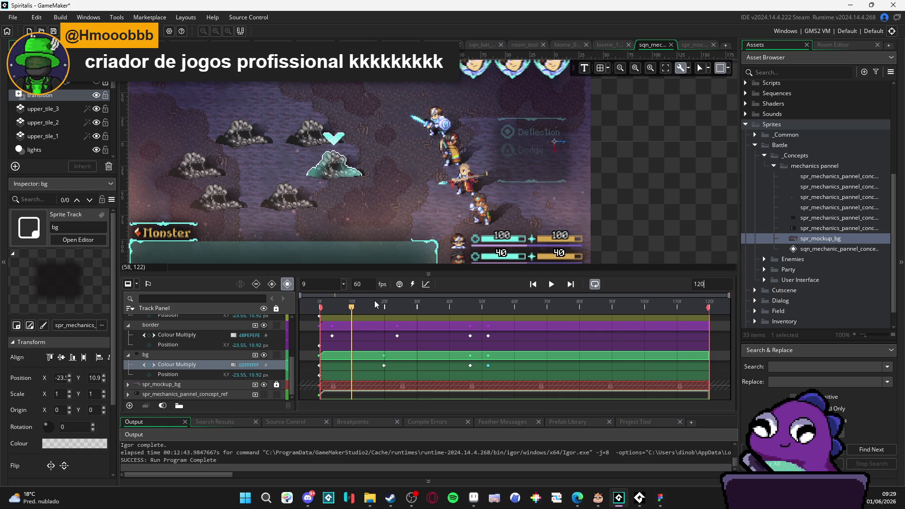
left_click(550, 285)
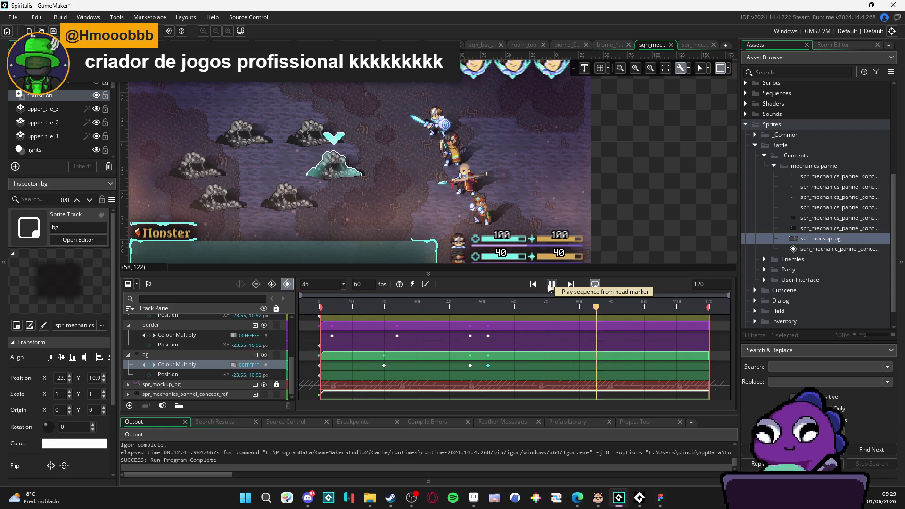
left_click(551, 284)
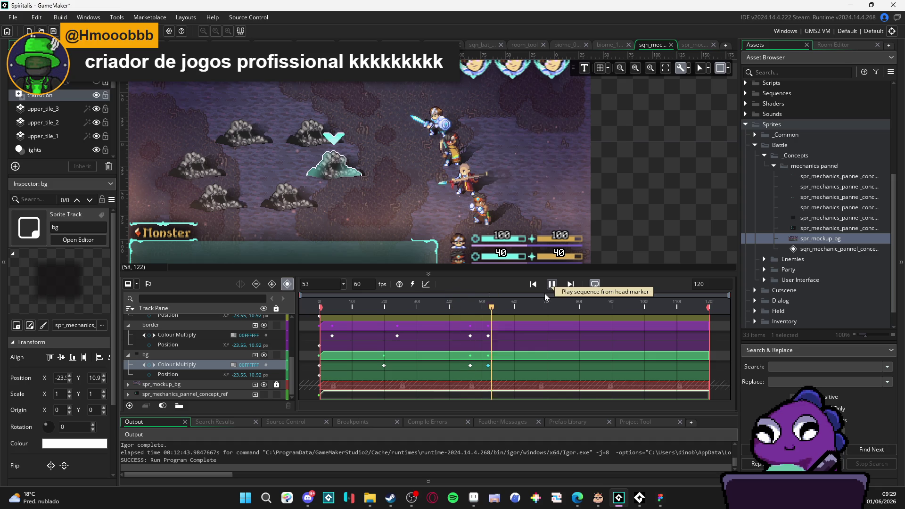
- Select the fade-out colour keyframes of the border, deflection and dodge tracks
left_click(488, 336)
left_click(470, 336)
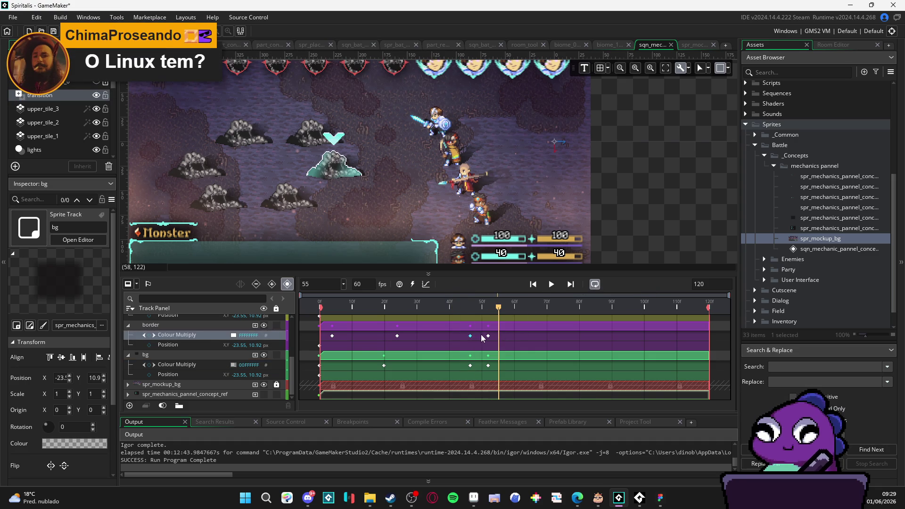
scroll(490, 353, "up", 3)
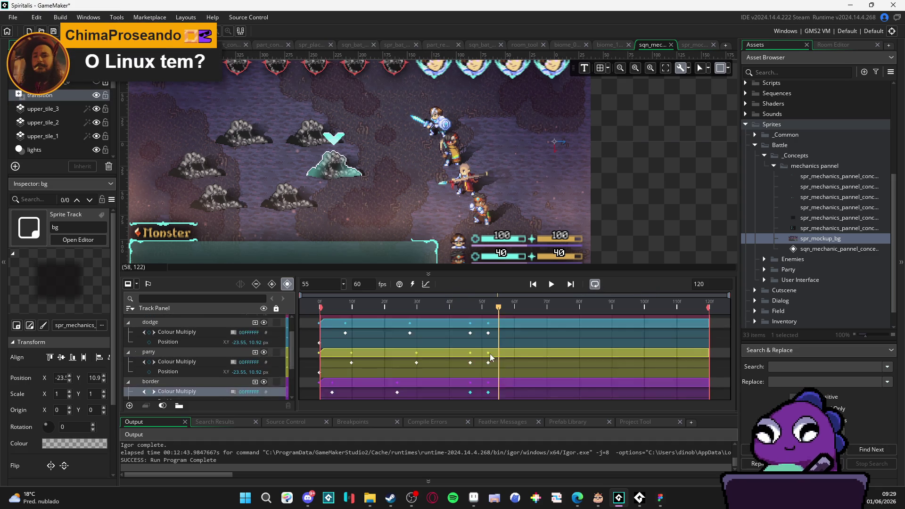
left_click(489, 330)
left_click(470, 329, "shift")
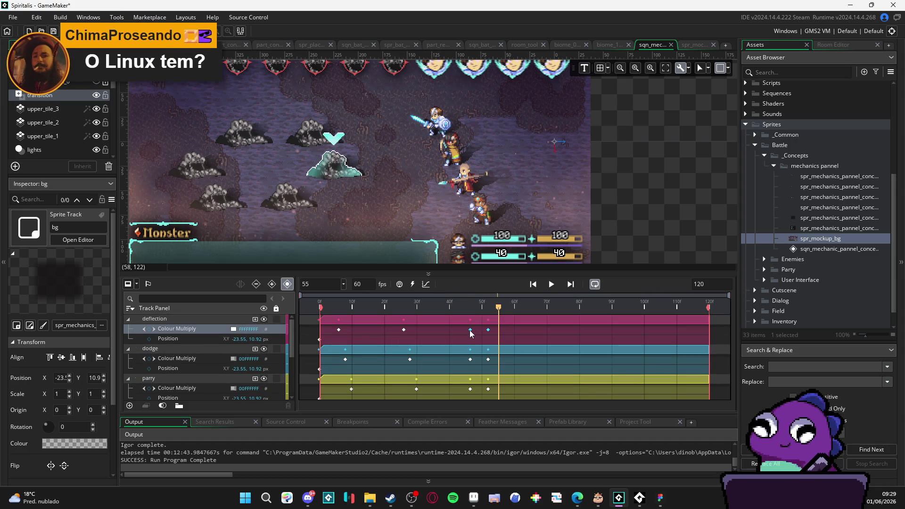
left_click(469, 360)
left_click(488, 359, "shift")
- Add the parry and bg tracks' fade-out keyframes to the selection
scroll(488, 358, "down", 1)
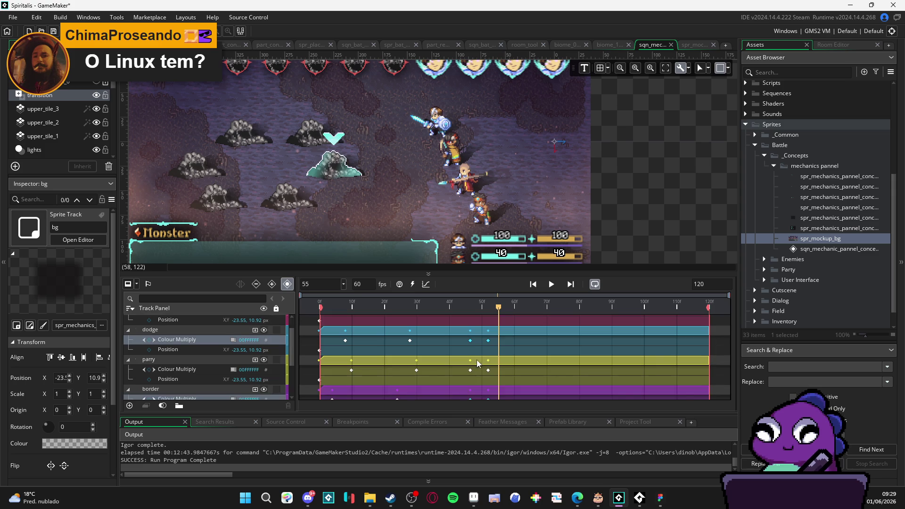
left_click(470, 370)
left_click(489, 370, "shift")
scroll(488, 370, "down", 2)
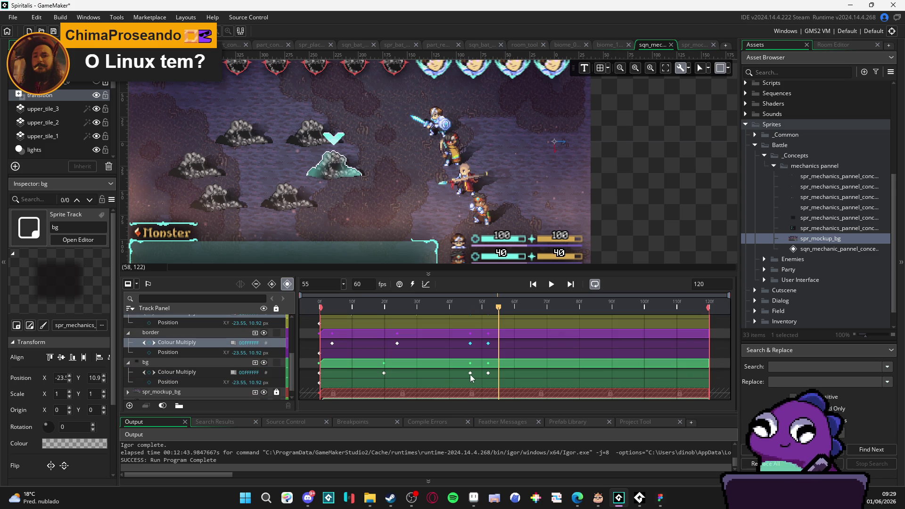
left_click(471, 373)
left_click(488, 373, "shift")
- Shift the selected fade-out keyframes to frames 60–65 and preview the new fade timing
left_click_drag(472, 373, 514, 379)
key("space")
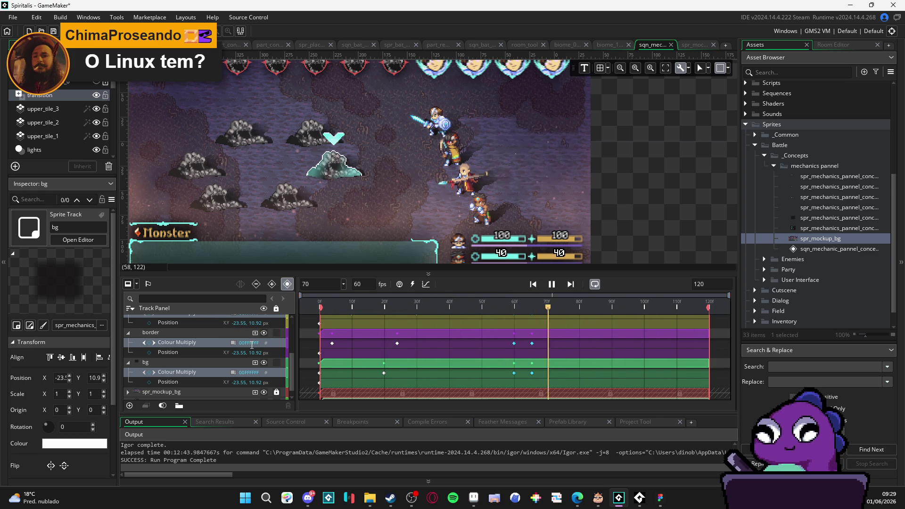
key("space")
left_click_drag(501, 168, 513, 166)
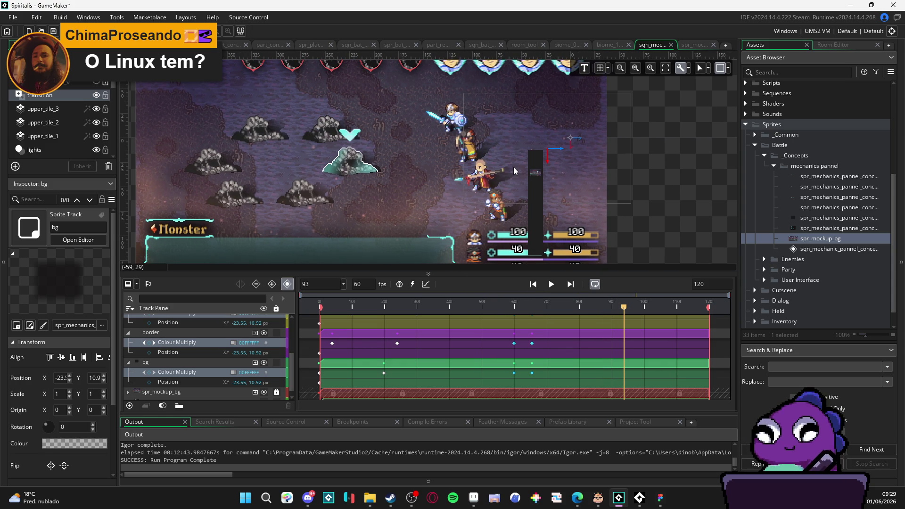
scroll(480, 189, "left", 2)
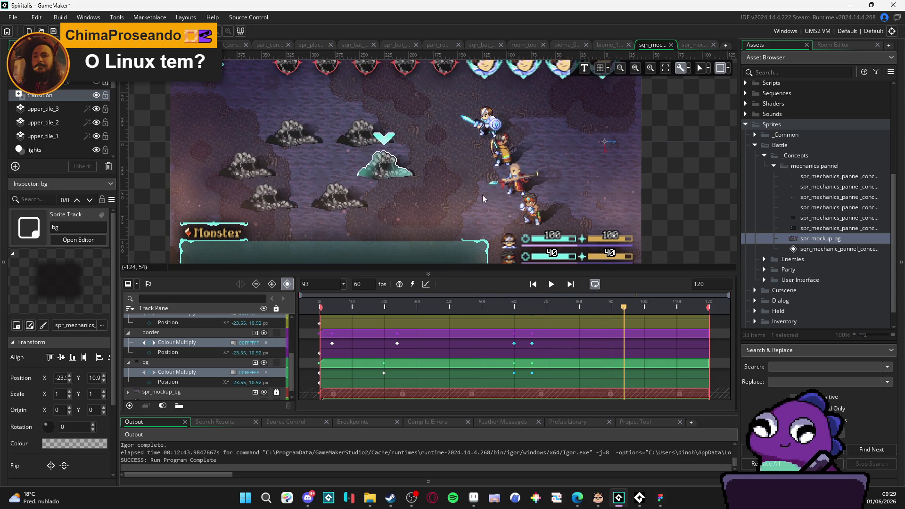
left_click_drag(533, 272, 533, 358)
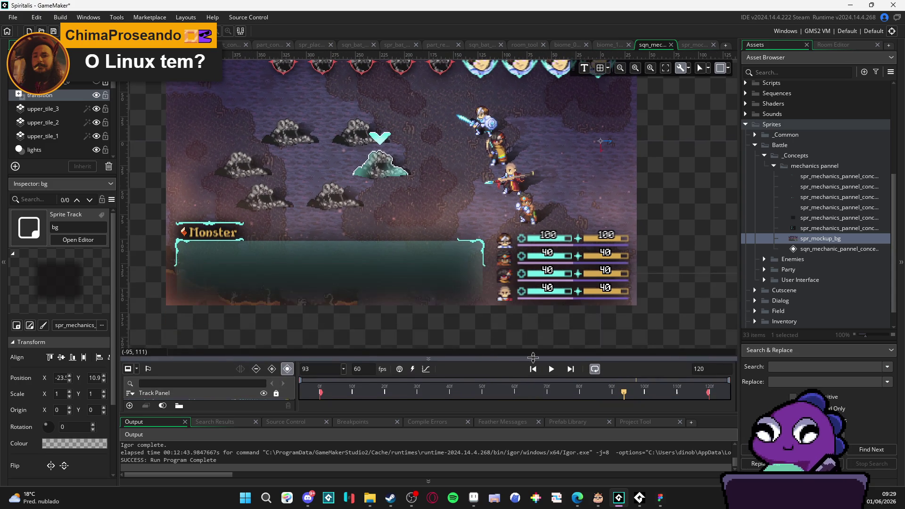
- Pan around the enlarged room canvas, then build and run the game with F5
scroll(484, 281, "up", 3)
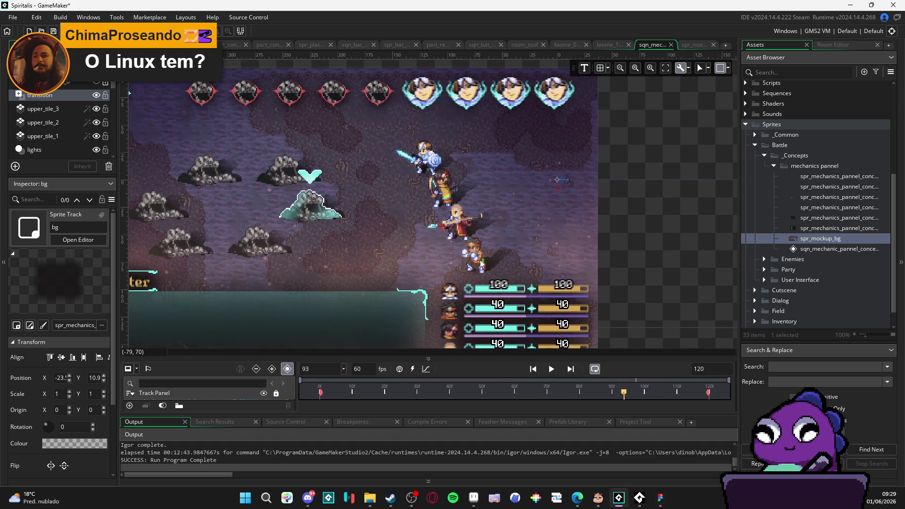
scroll(473, 260, "left", 1)
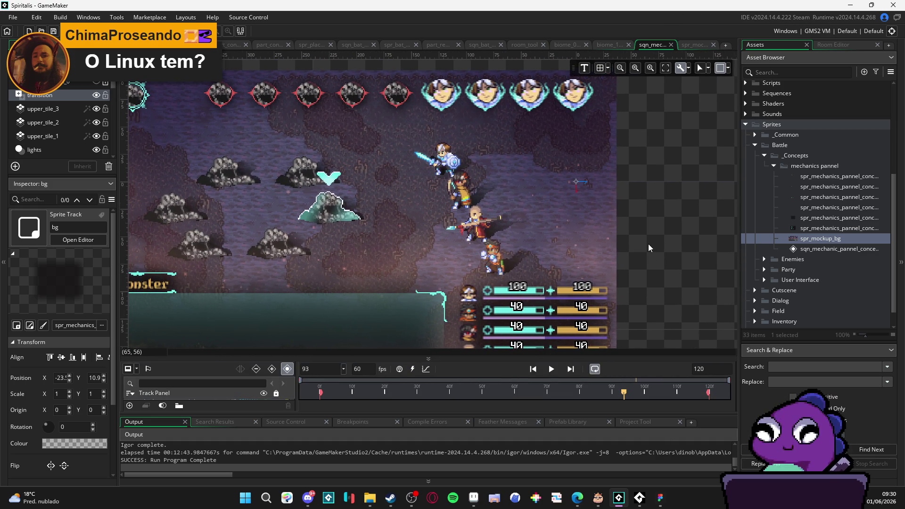
scroll(649, 250, "right", 1)
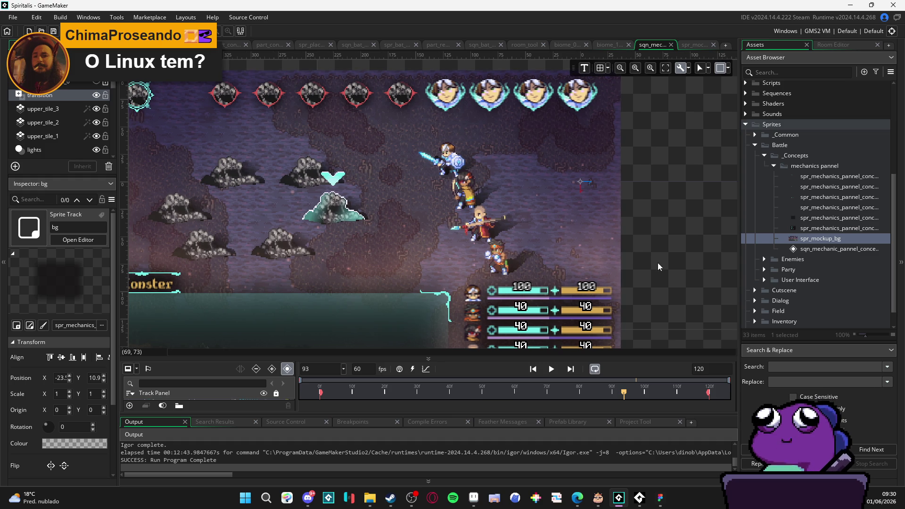
scroll(649, 254, "down", 1)
key("F5")
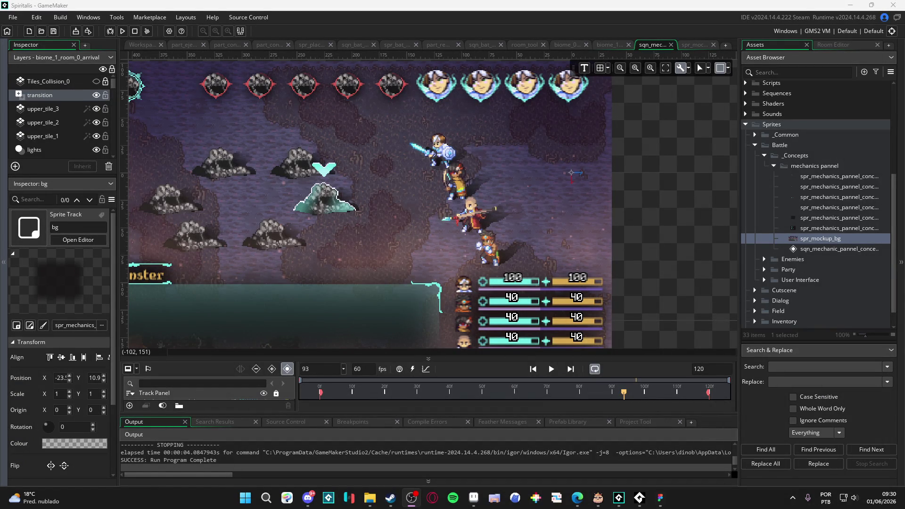
- Play the panel sequence through, pausing on the Deflection panel, then expand the timeline tracks
left_click(551, 370)
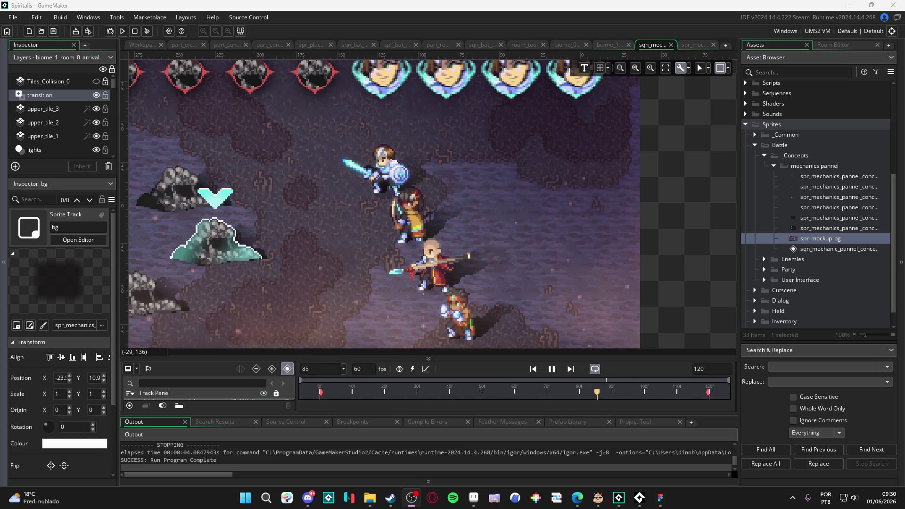
key("space")
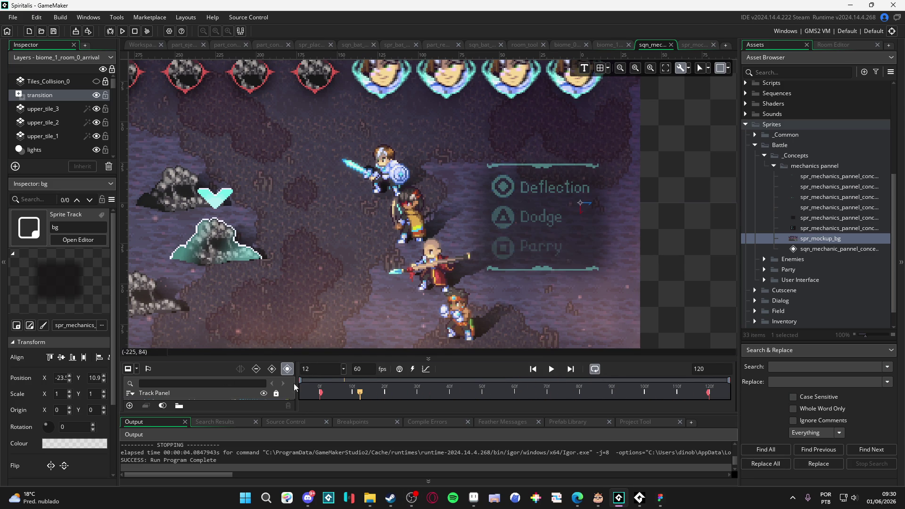
key("space")
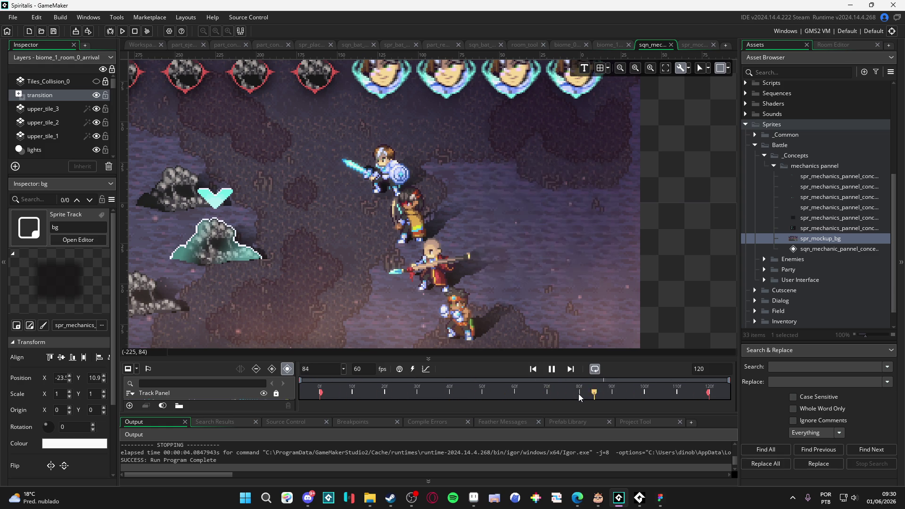
left_click(551, 369)
mouse_move(427, 359)
left_mouse_down()
mouse_move(439, 205)
mouse_move(452, 321)
left_mouse_up()
scroll(372, 196, "down", 3)
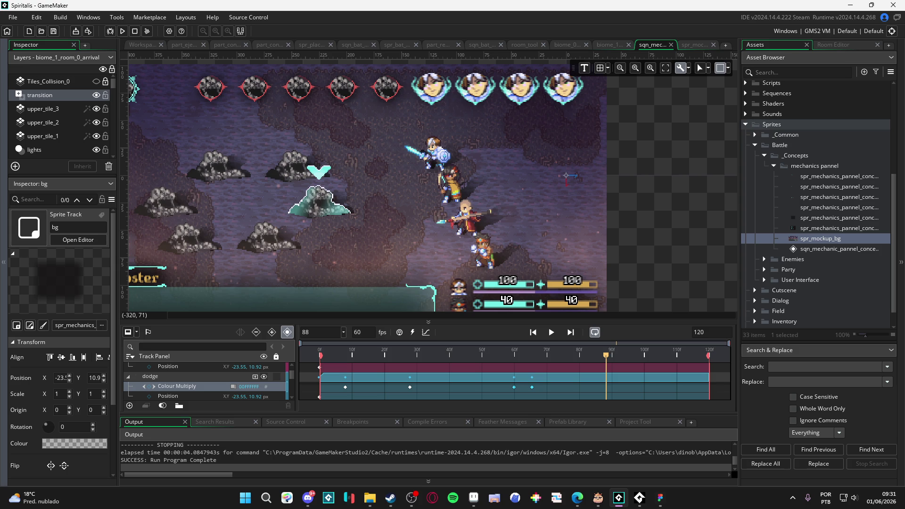
- Switch to File Explorer and browse the mechanics_pannel_concept folder's sprite images
left_click(412, 497)
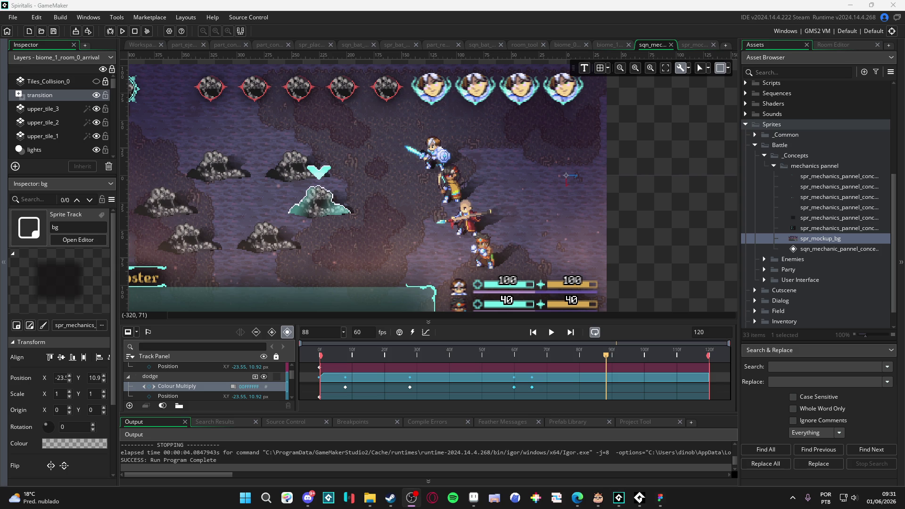
scroll(429, 187, "left", 1)
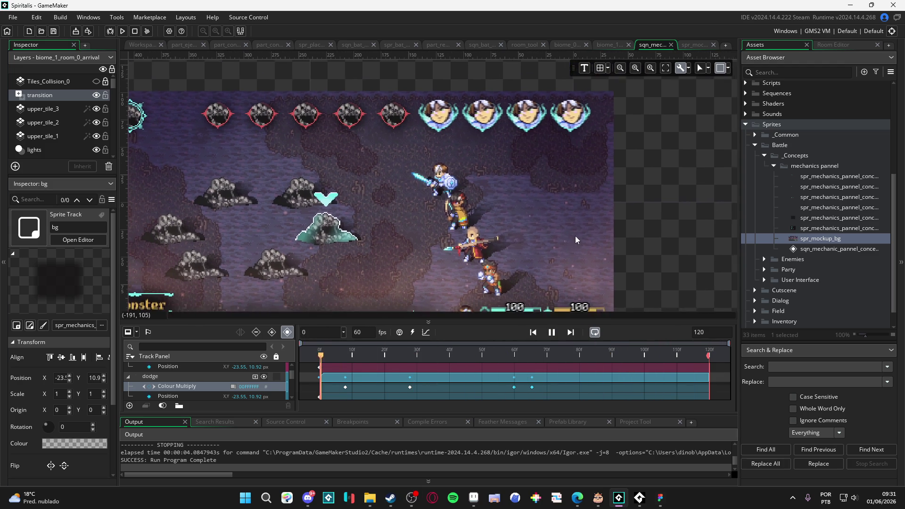
scroll(574, 236, "up", 2)
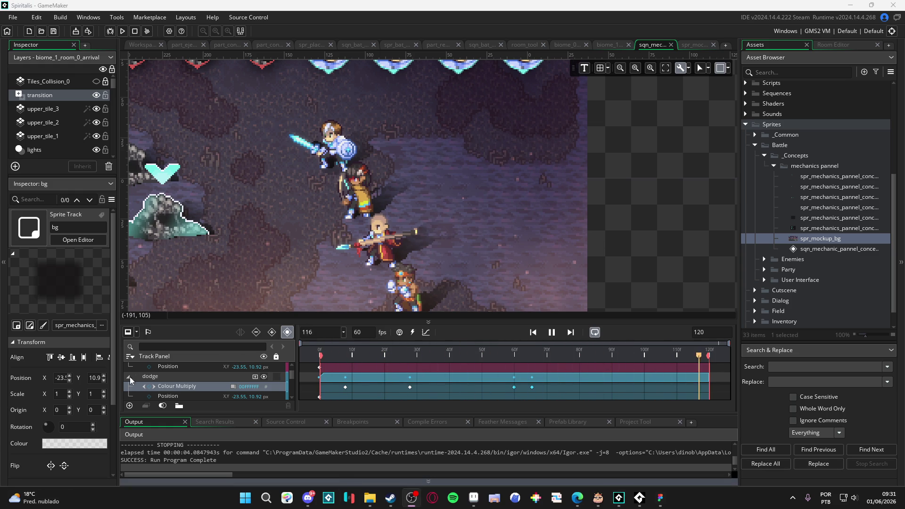
scroll(451, 225, "left", 3)
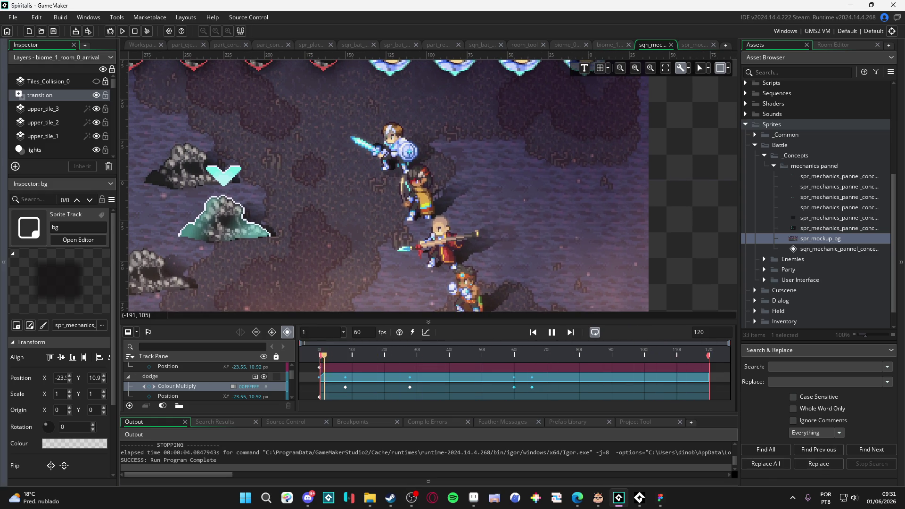
mouse_move(370, 497)
left_click(306, 472)
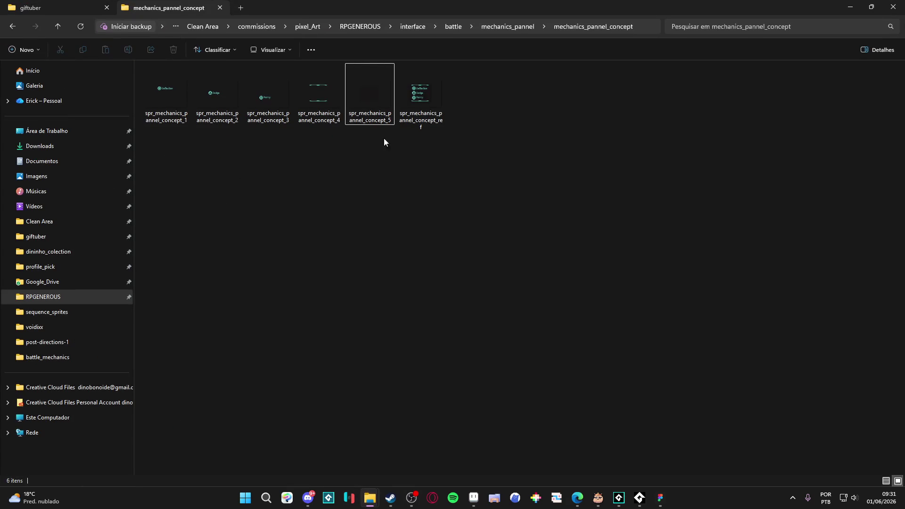
left_click(67, 200)
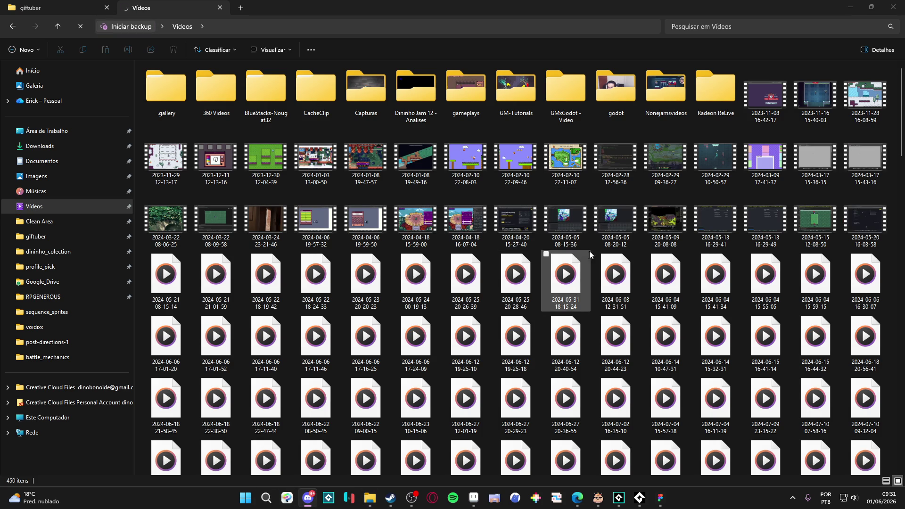
scroll(731, 309, "down", 3)
scroll(733, 310, "down", 20)
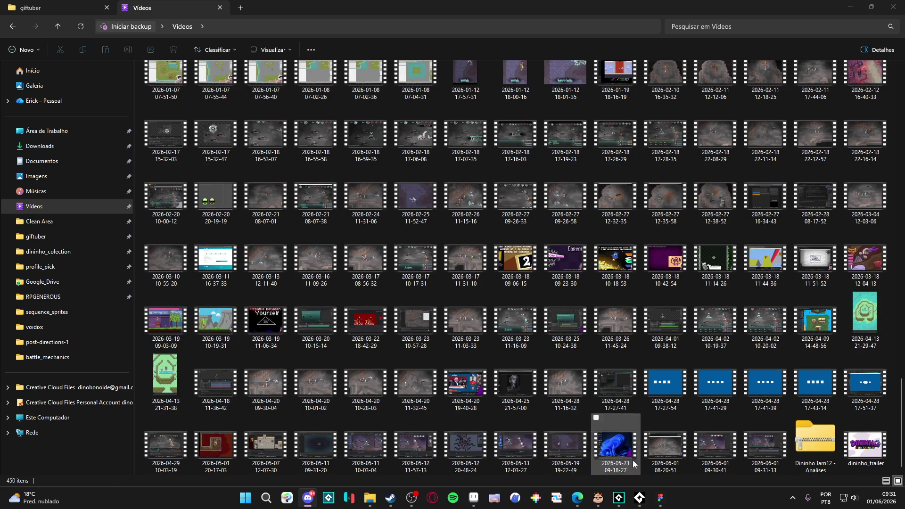
left_click(756, 457)
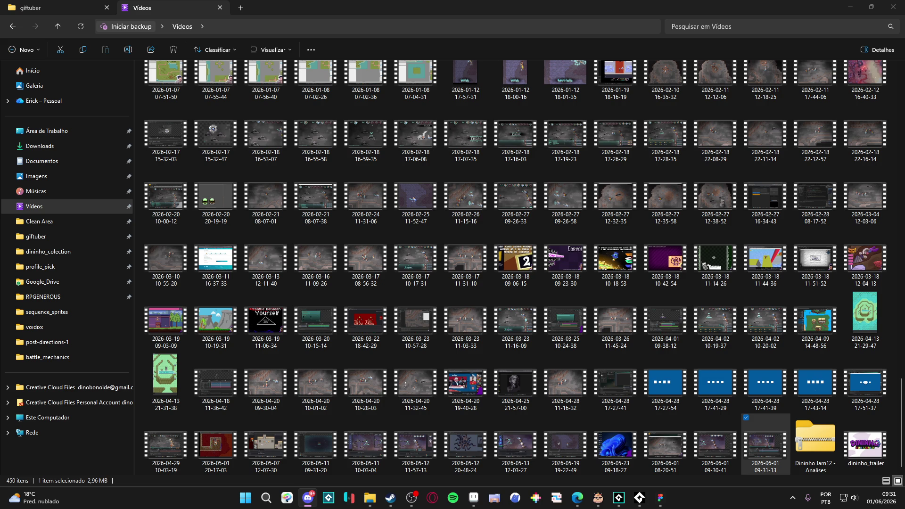
left_click(893, 7)
scroll(488, 203, "down", 4)
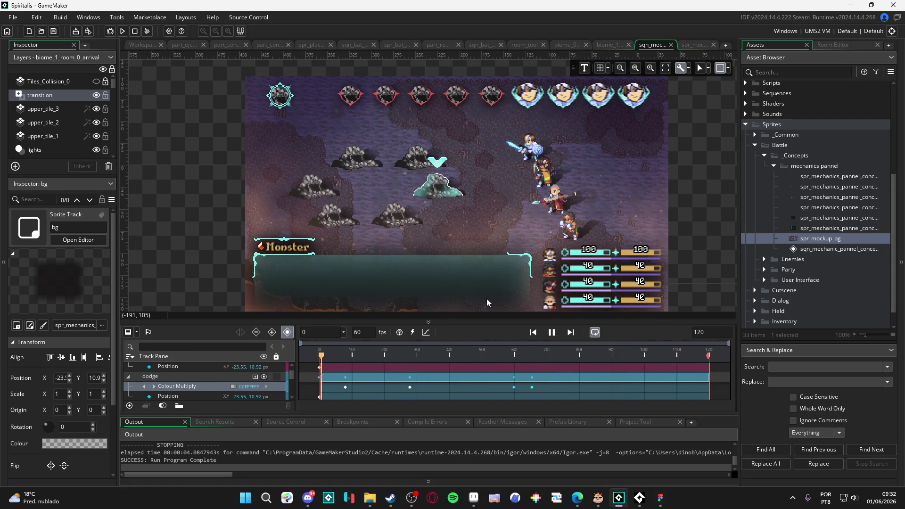
- Lower the canvas-timeline splitter so the full battle mockup fits above the sequence timeline
left_click_drag(483, 322, 480, 361)
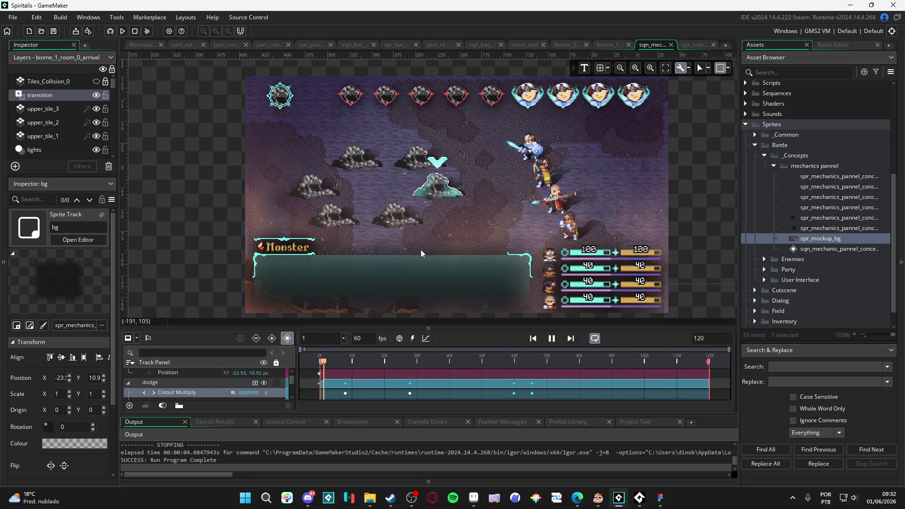